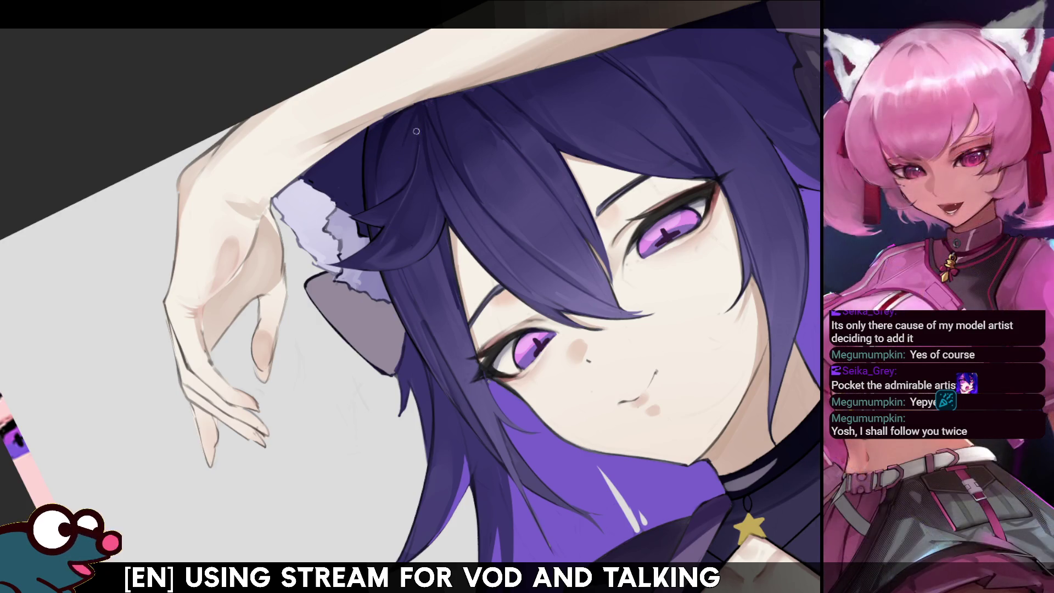
Step: Check the drawing mirrored, then straighten, fit and zoom back in on the upper body
{"action": "key", "text": "m"}
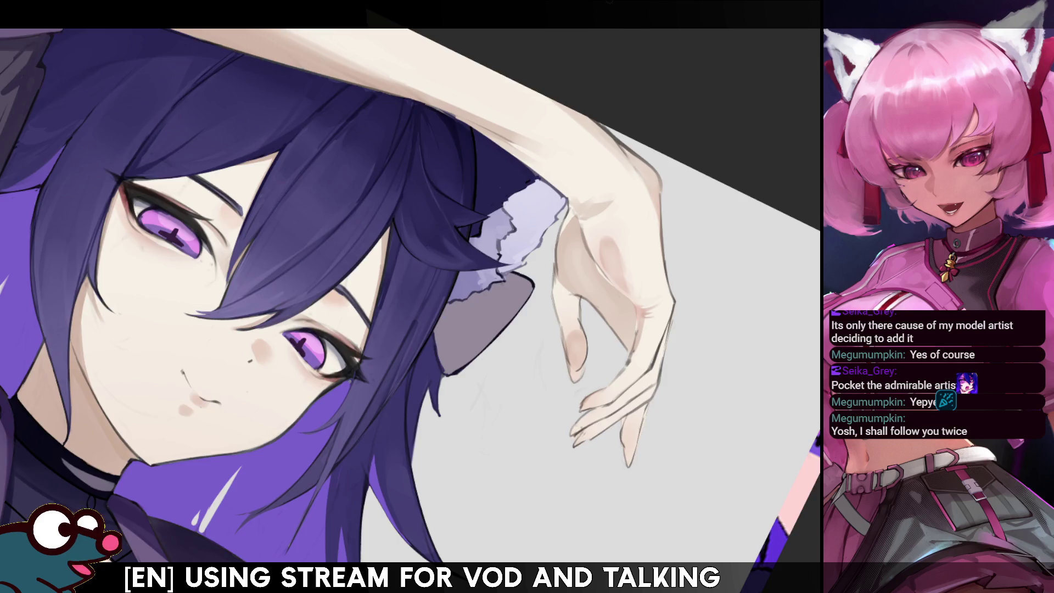
{"action": "key", "text": "m"}
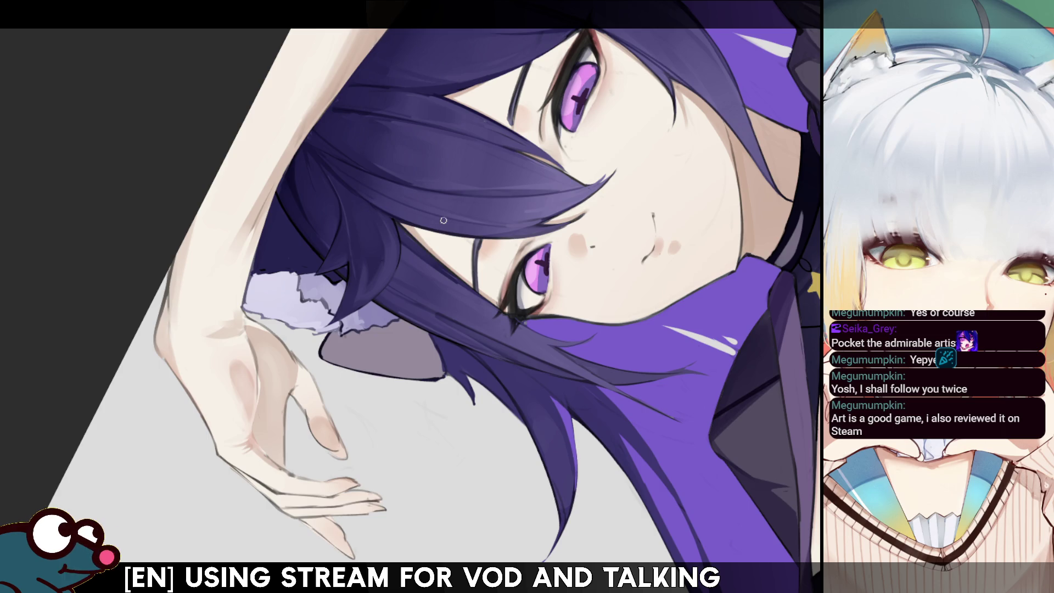
{"action": "key", "text": "ctrl+at"}
{"action": "key", "text": "ctrl+0"}
{"action": "scroll", "coordinate": [411, 356], "scroll_direction": "up", "scroll_amount": 5}
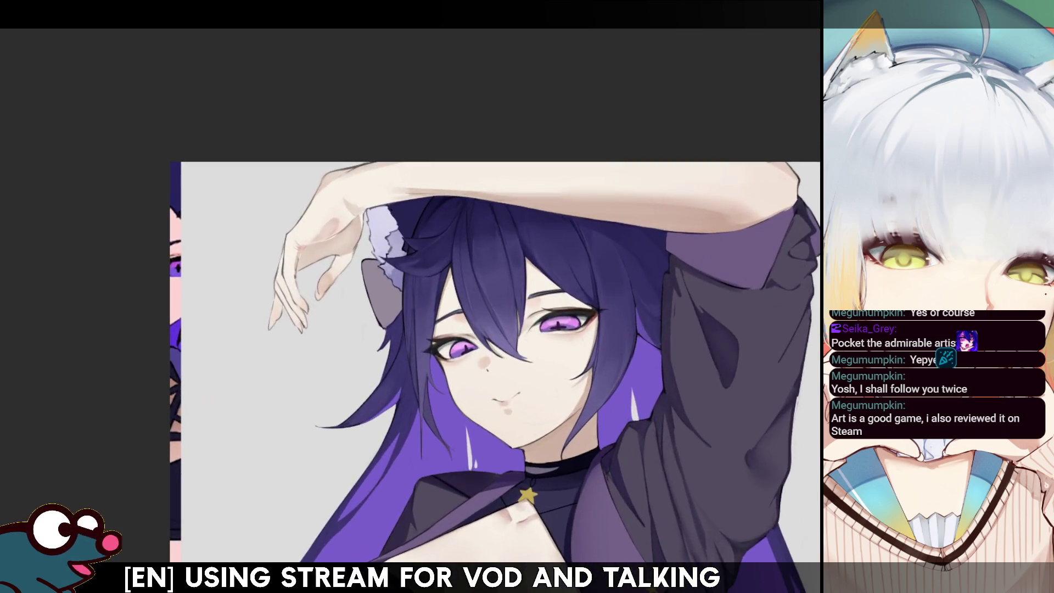
{"action": "key", "text": "h"}
{"action": "scroll", "coordinate": [493, 329], "scroll_direction": "up", "scroll_amount": 3}
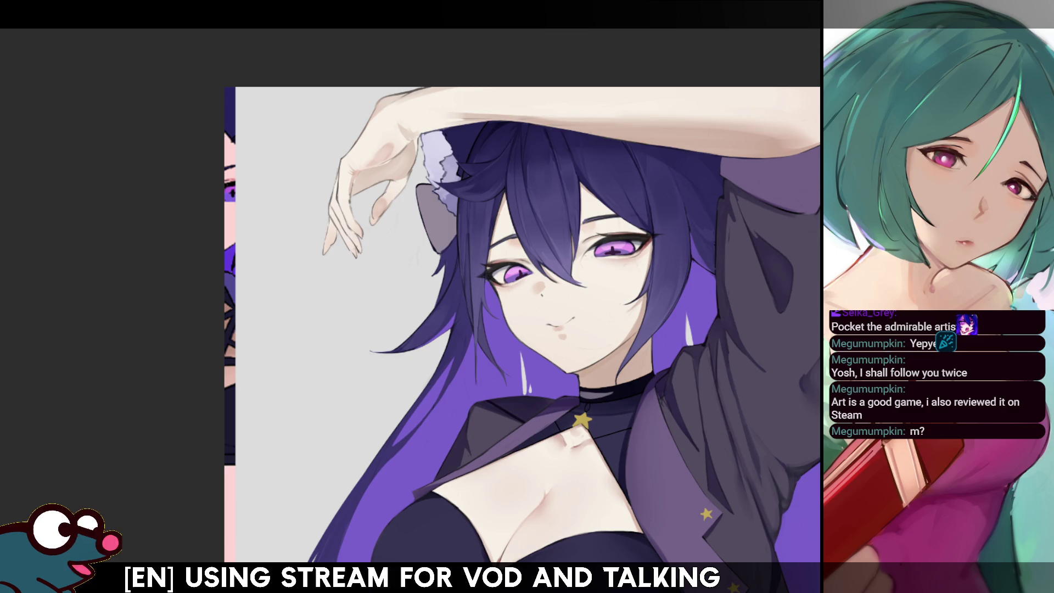
{"action": "scroll", "coordinate": [526, 296], "scroll_direction": "down", "scroll_amount": 10}
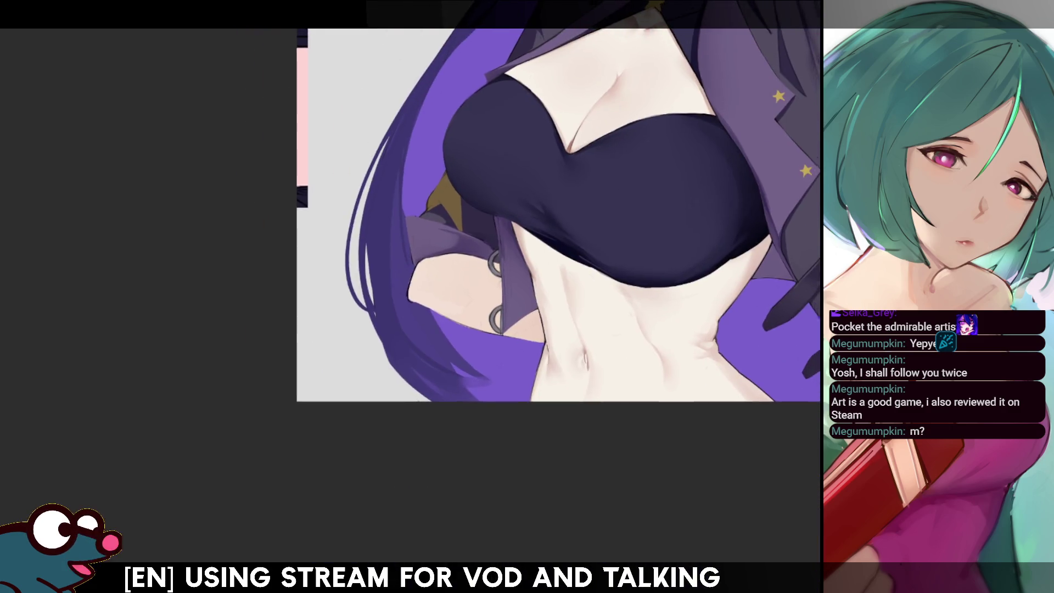
{"action": "scroll", "coordinate": [422, 294], "scroll_direction": "up", "scroll_amount": 3}
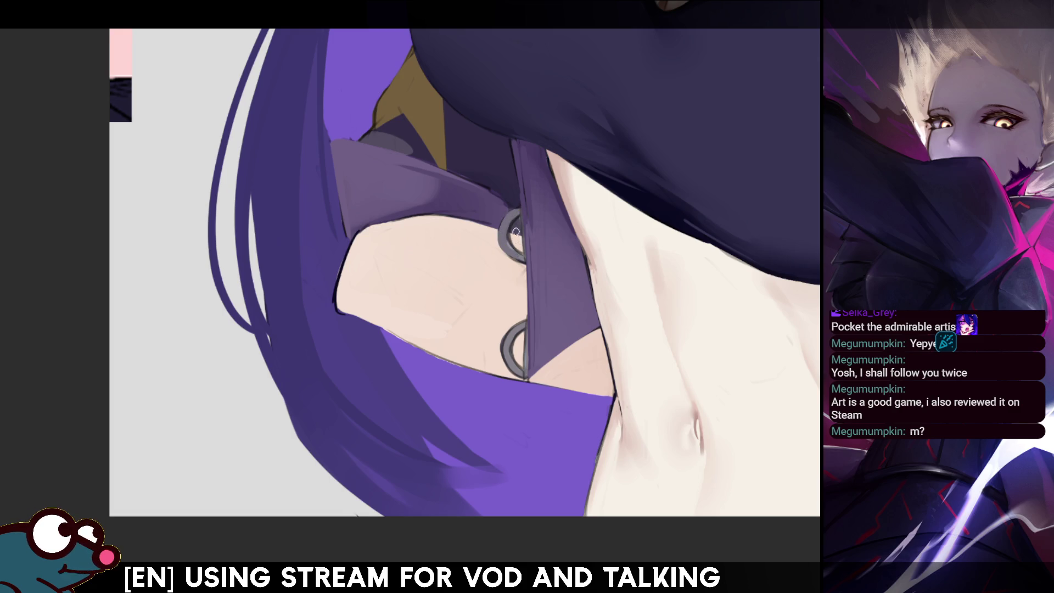
Step: Paint a light stroke along the upper jacket ring, checking it mirrored and tilted about 40 degrees
{"action": "left_click_drag", "start_coordinate": [516, 213], "coordinate": [514, 253]}
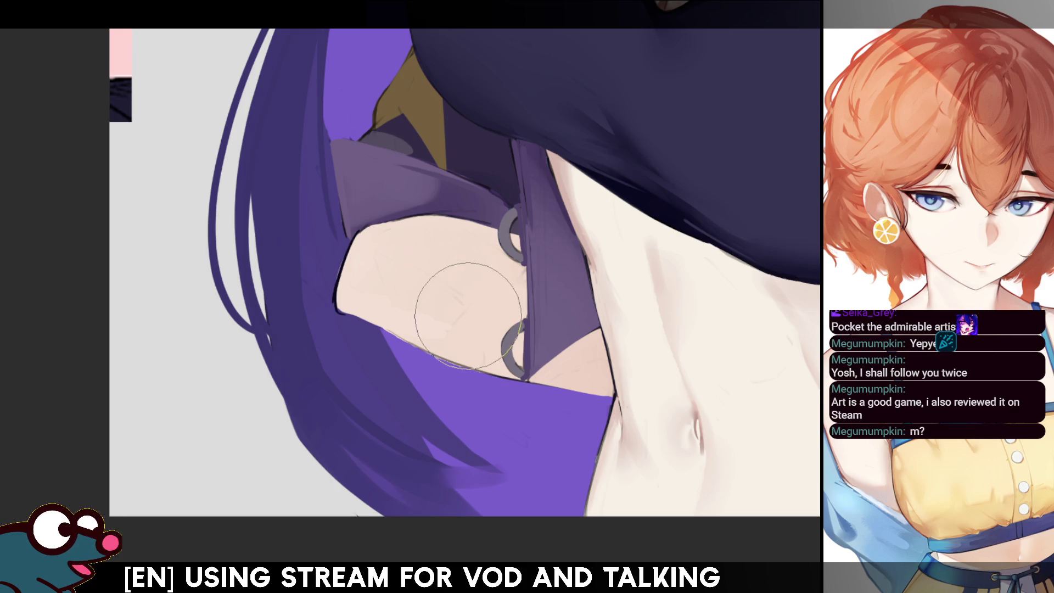
{"action": "key", "text": "m"}
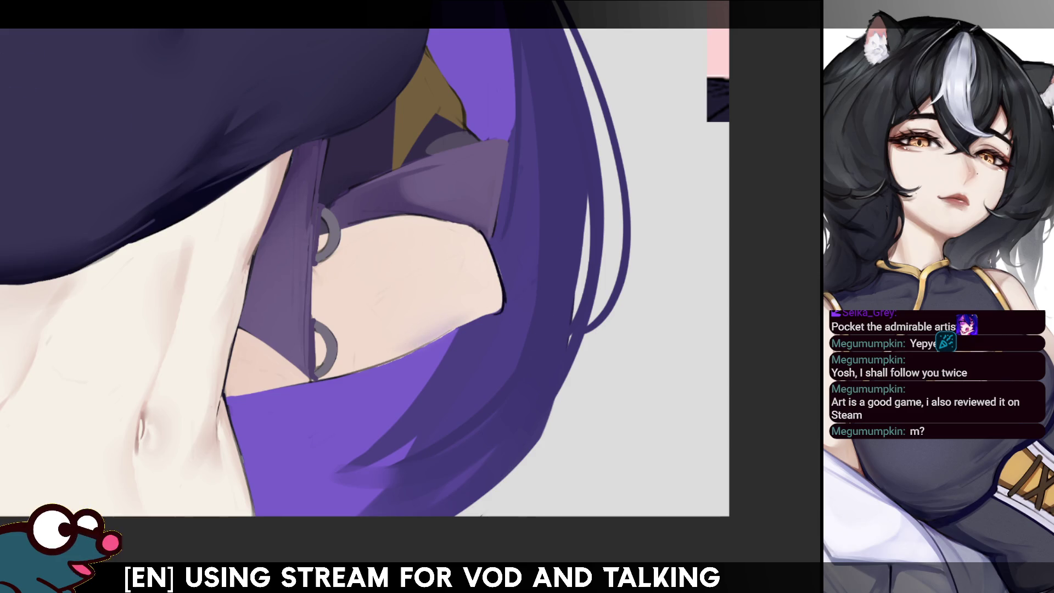
{"action": "key", "text": "m"}
{"action": "key", "text": "r"}
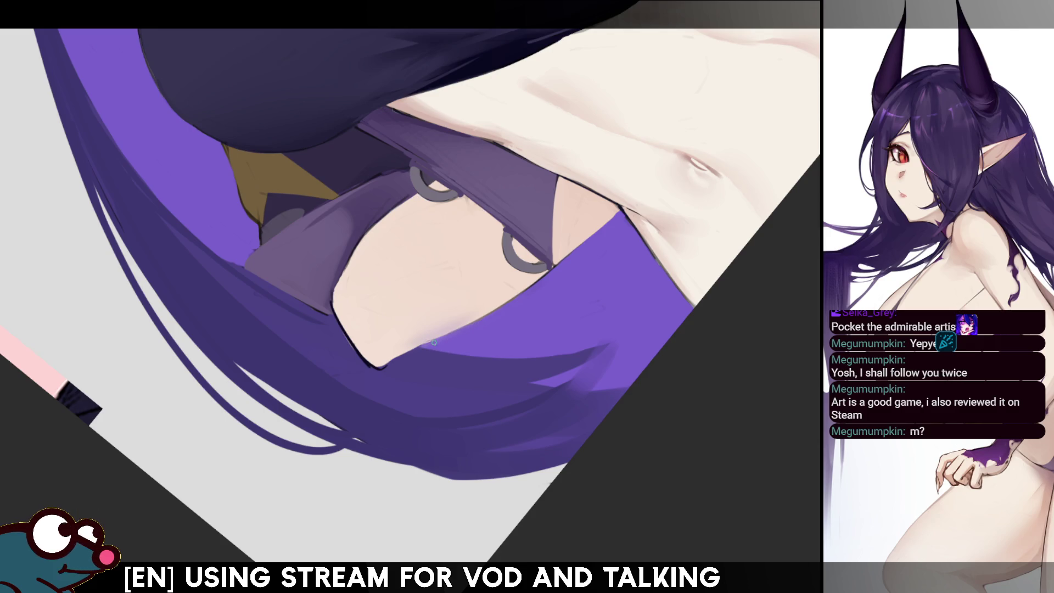
{"action": "key", "text": "h"}
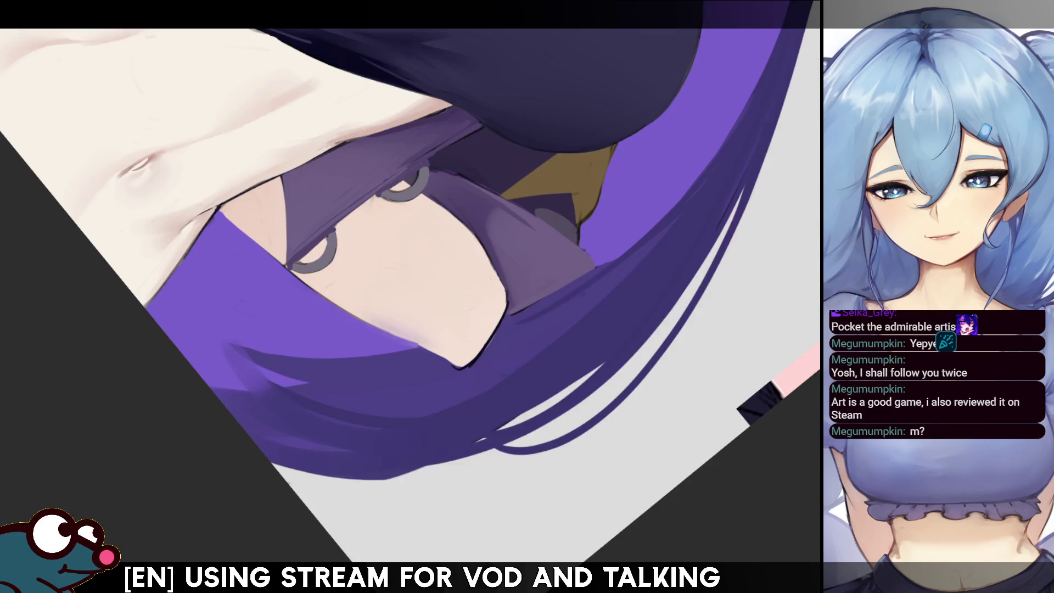
{"action": "key", "text": "h"}
{"action": "key", "text": "4"}
{"action": "key", "text": "4"}
{"action": "key", "text": "4"}
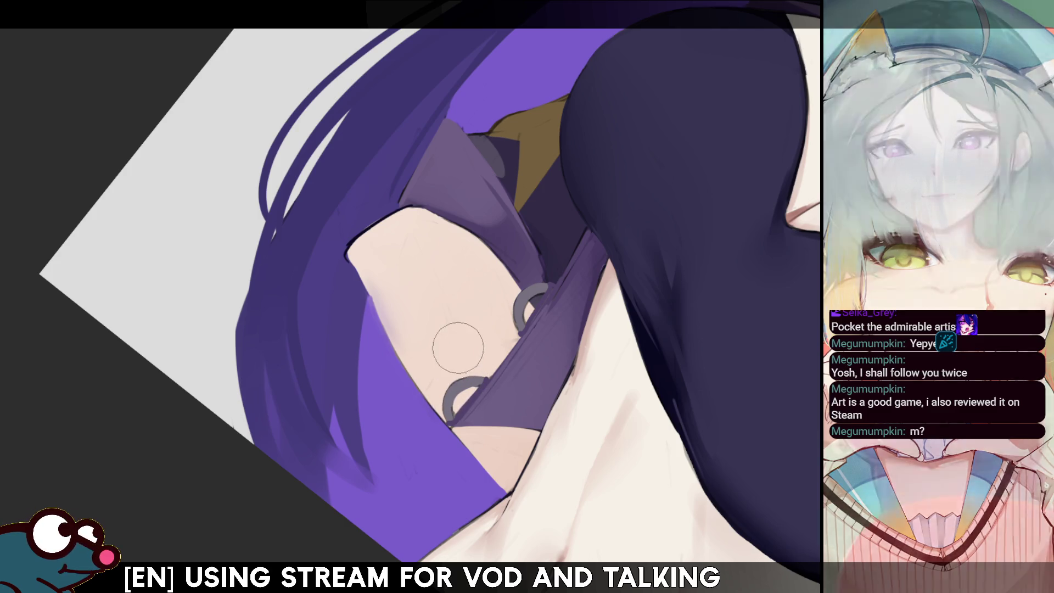
{"action": "key", "text": "m"}
{"action": "key", "text": "m"}
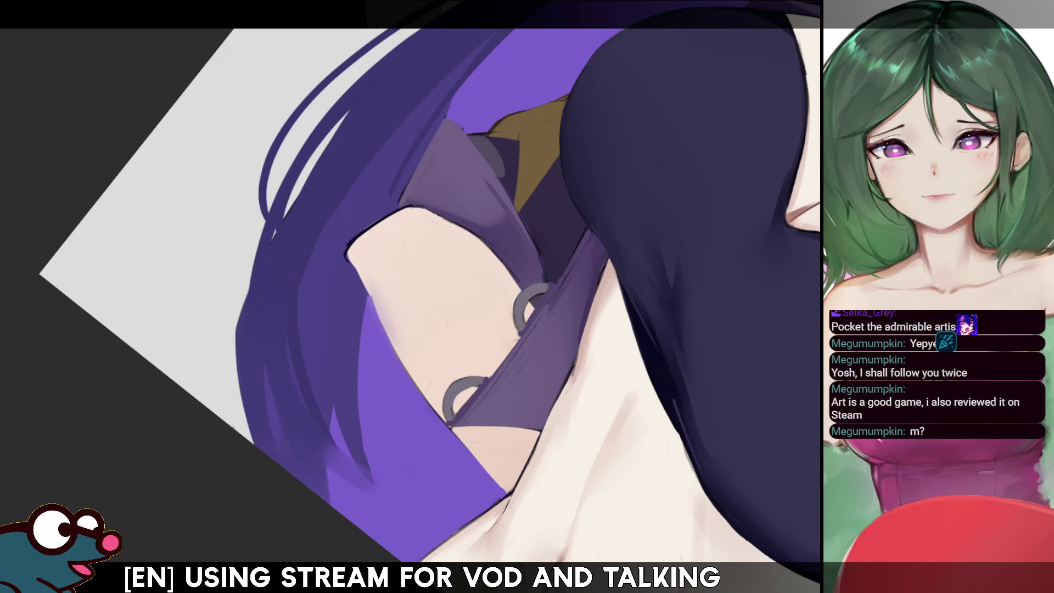
{"action": "left_click_drag", "start_coordinate": [774, 199], "coordinate": [499, 206]}
{"action": "scroll", "coordinate": [499, 207], "scroll_direction": "up", "scroll_amount": 2}
{"action": "mouse_move", "coordinate": [232, 283]}
{"action": "left_mouse_down"}
{"action": "mouse_move", "coordinate": [493, 282]}
{"action": "mouse_move", "coordinate": [464, 300]}
{"action": "left_mouse_up"}
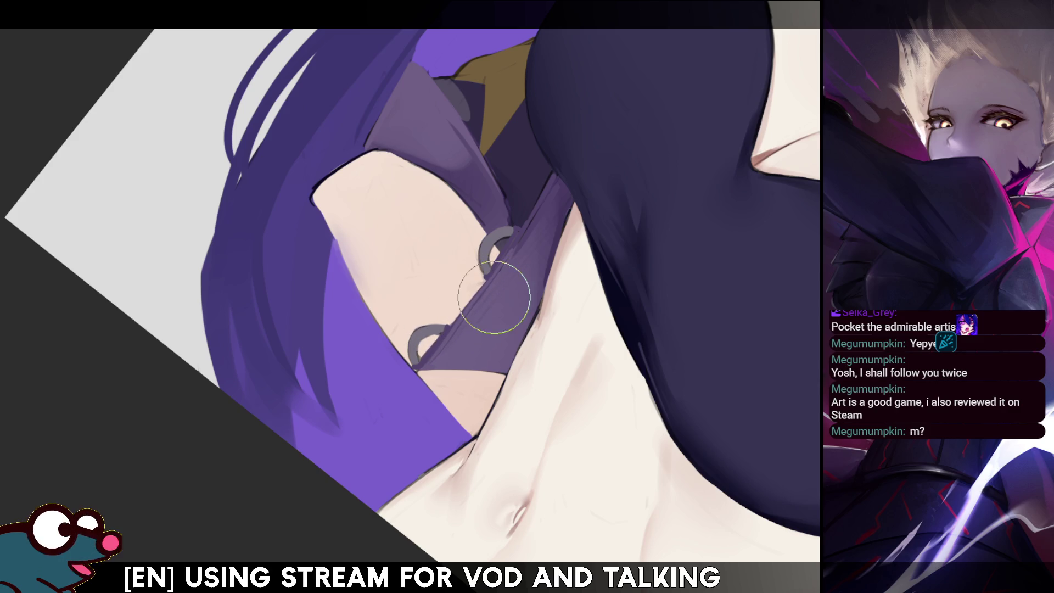
{"action": "key", "text": "m"}
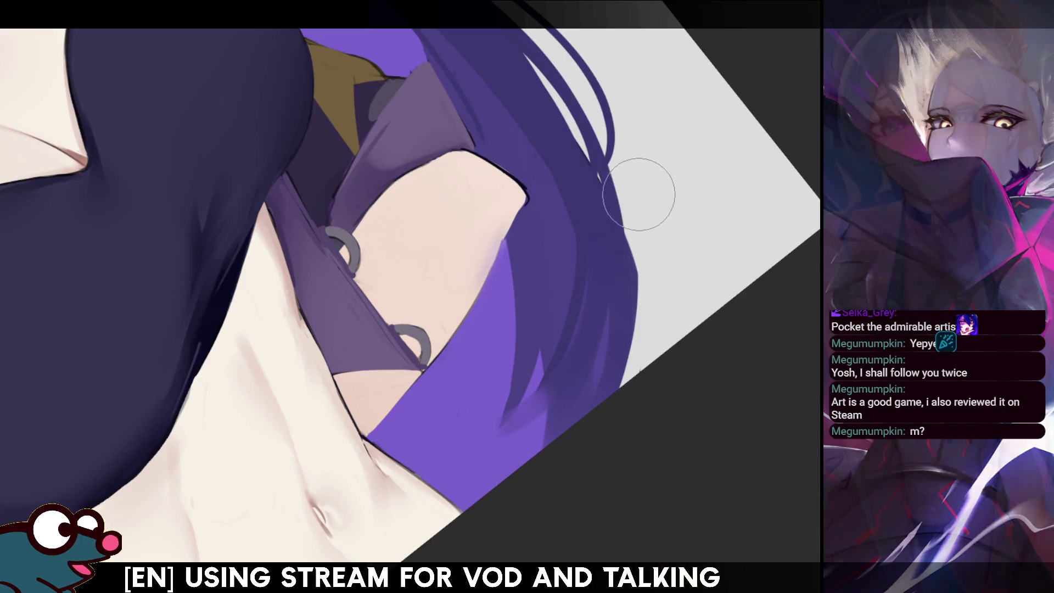
Step: Darken the purple jacket's edge and add a light-purple touch beside a ring, checking it mirrored
{"action": "key", "text": "m"}
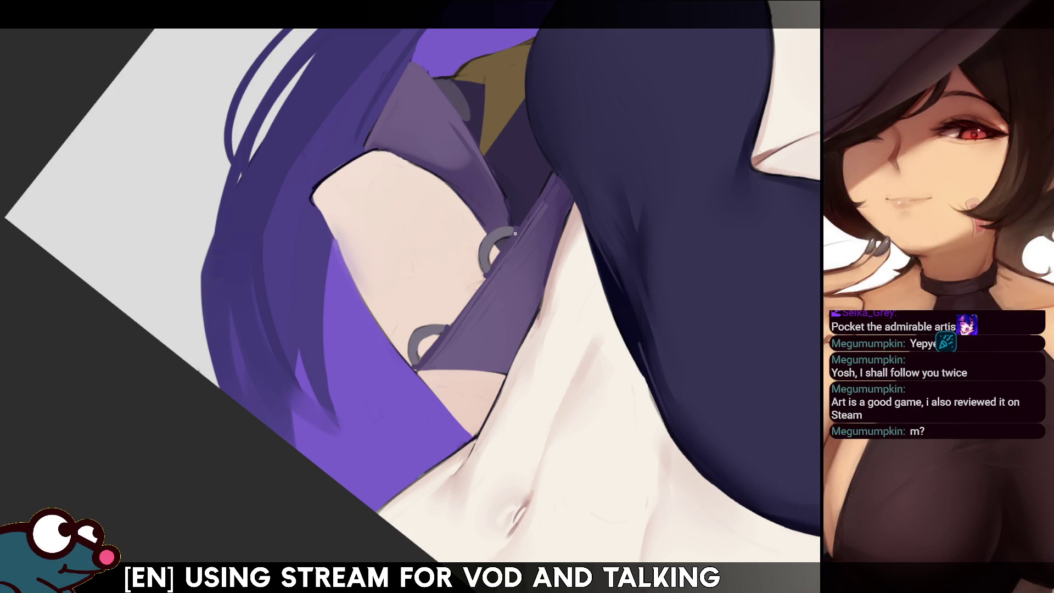
{"action": "key", "text": "m"}
{"action": "key", "text": "m"}
{"action": "left_click_drag", "start_coordinate": [510, 259], "coordinate": [536, 221]}
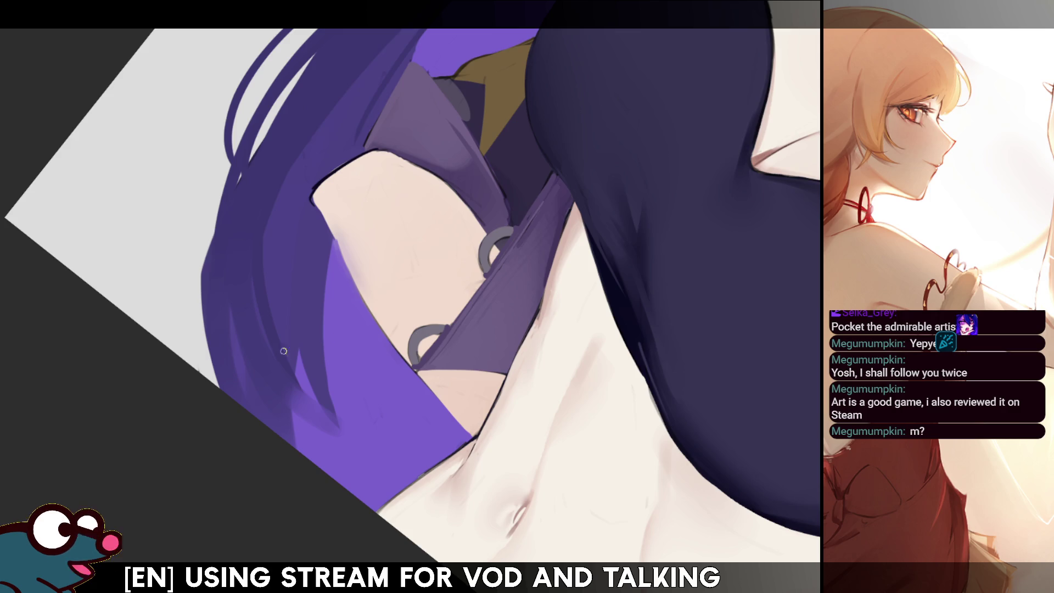
{"action": "left_click_drag", "start_coordinate": [416, 352], "coordinate": [414, 363]}
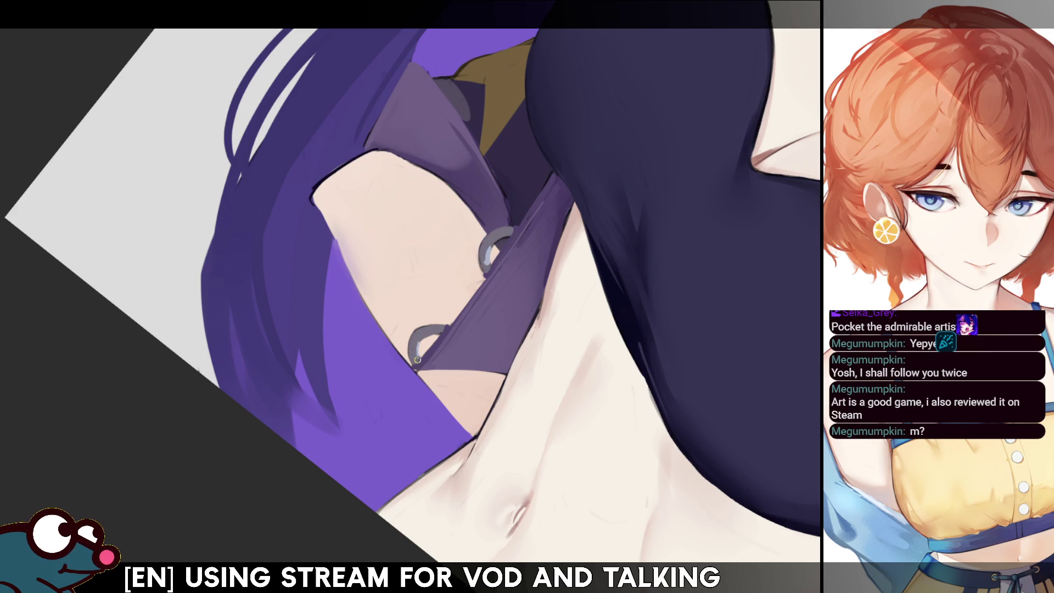
{"action": "key", "text": "m"}
{"action": "key", "text": "m"}
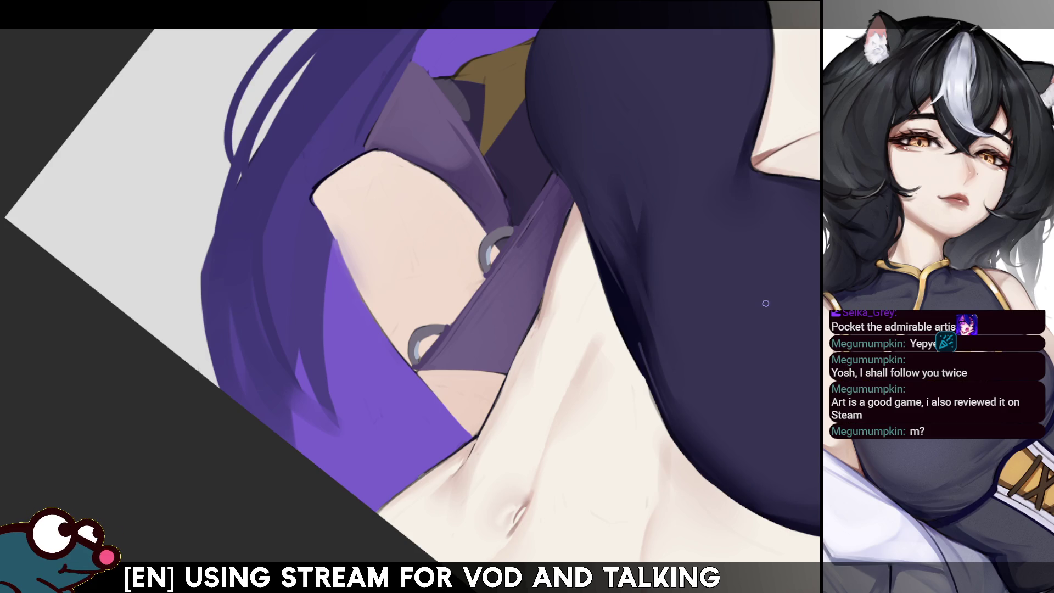
Step: Straighten and zoom out the view, then paint bright metallic highlights on the lower and upper rings
{"action": "key", "text": "5"}
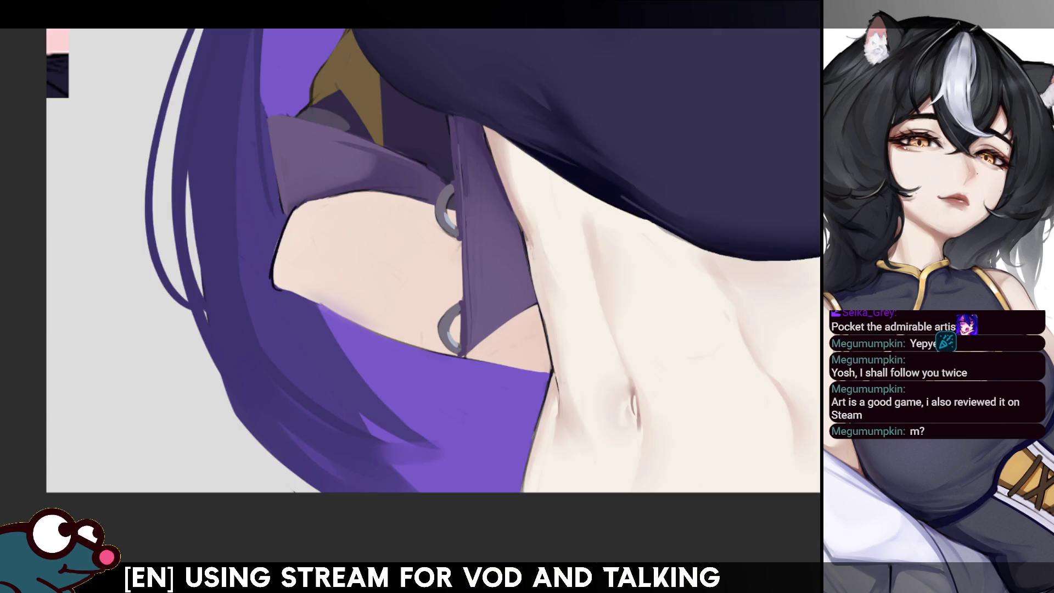
{"action": "key", "text": "ctrl+0"}
{"action": "scroll", "coordinate": [482, 241], "scroll_direction": "up", "scroll_amount": 3}
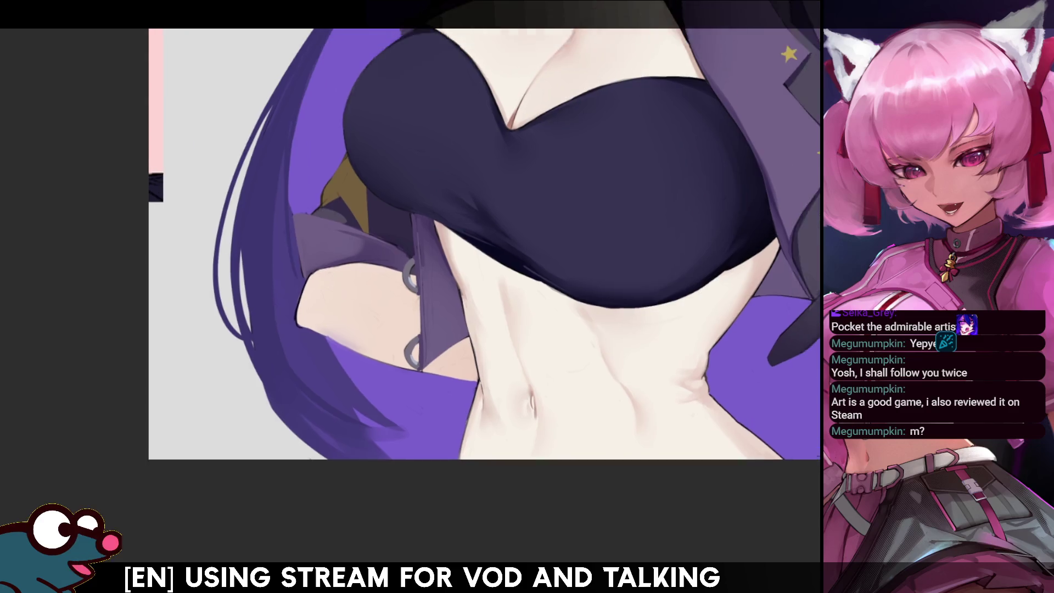
{"action": "key", "text": "m"}
{"action": "key", "text": "m"}
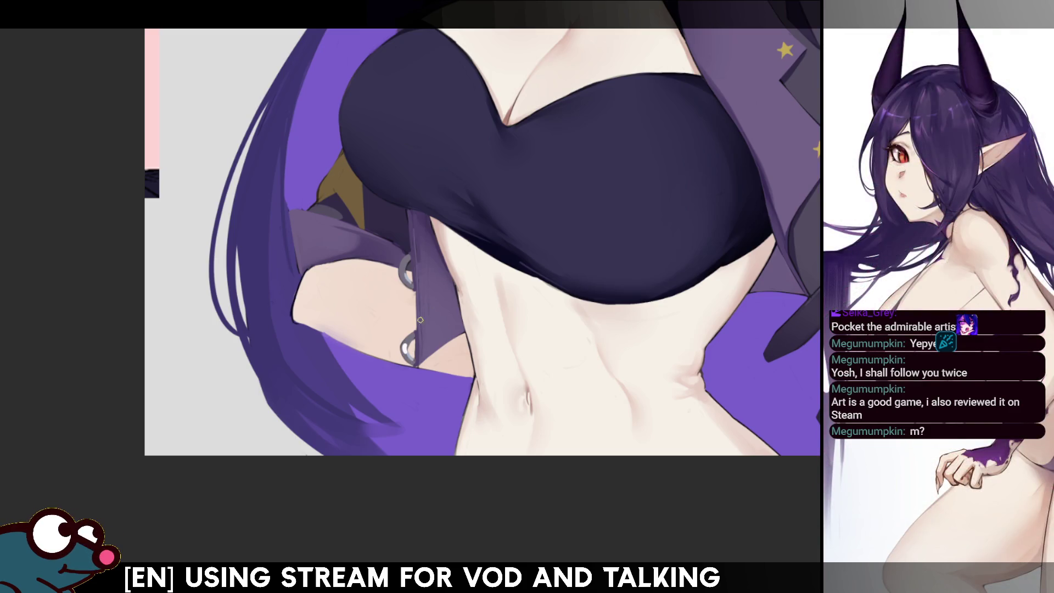
{"action": "left_click_drag", "start_coordinate": [407, 346], "coordinate": [410, 360]}
{"action": "left_click_drag", "start_coordinate": [405, 270], "coordinate": [408, 281]}
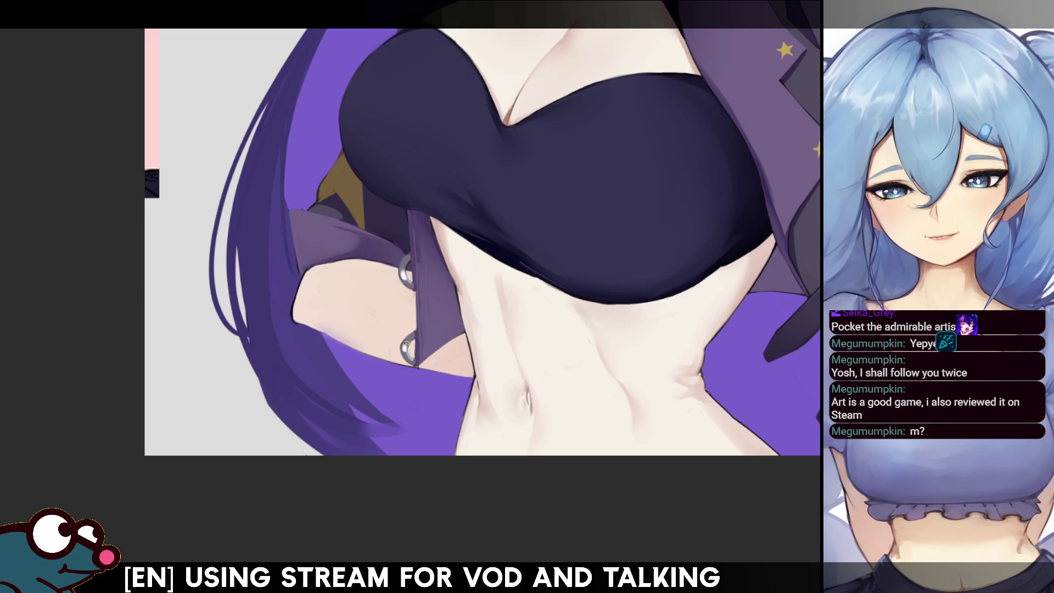
Step: Check the torso mirrored several times, then darken the shading around the upper ring
{"action": "key", "text": "h"}
{"action": "key", "text": "h"}
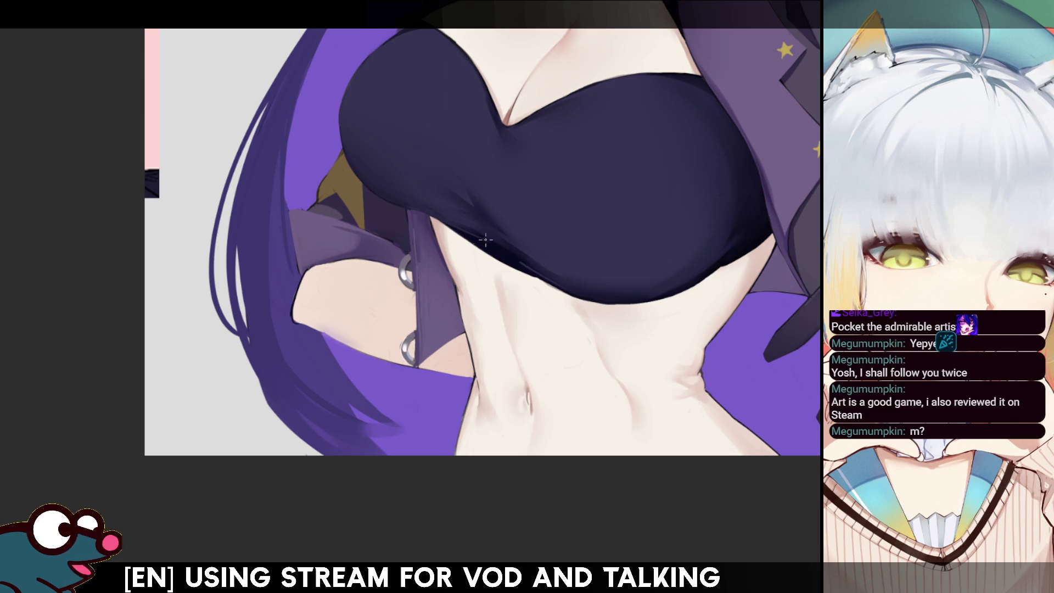
{"action": "key", "text": "h"}
{"action": "key", "text": "h"}
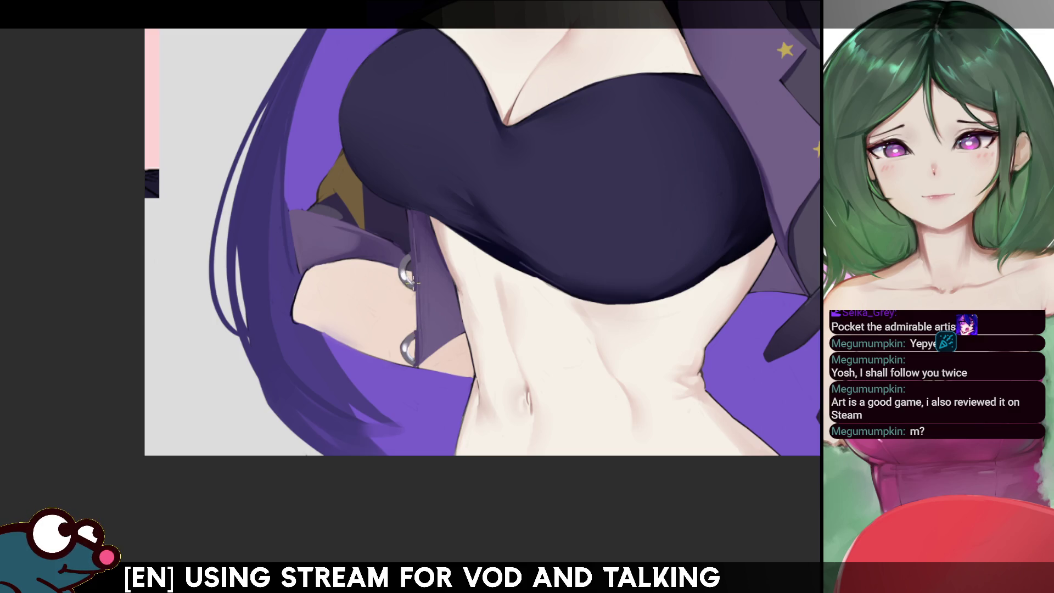
{"action": "key", "text": "h"}
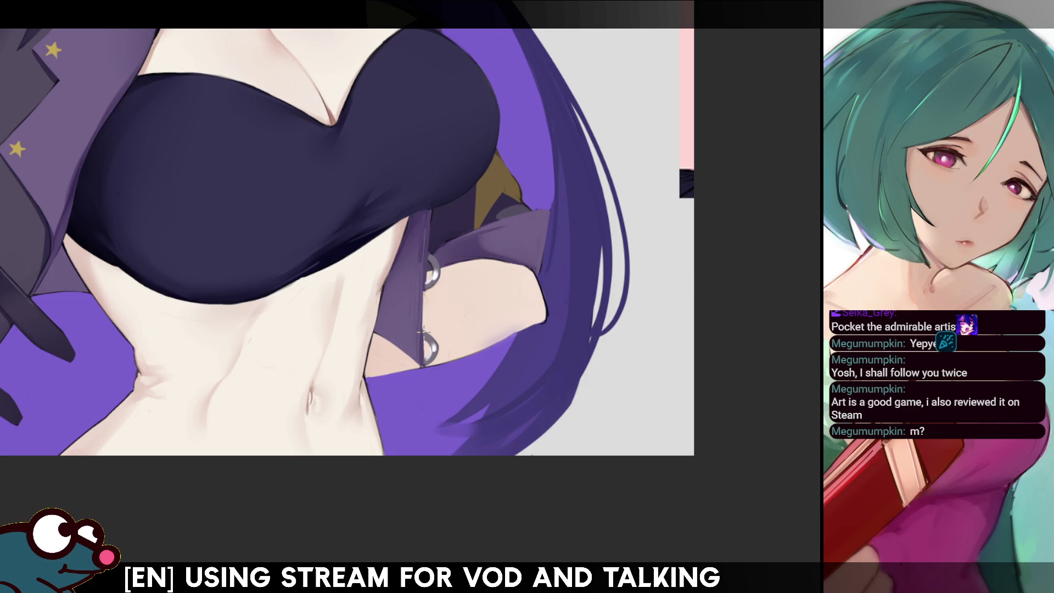
{"action": "key", "text": "h"}
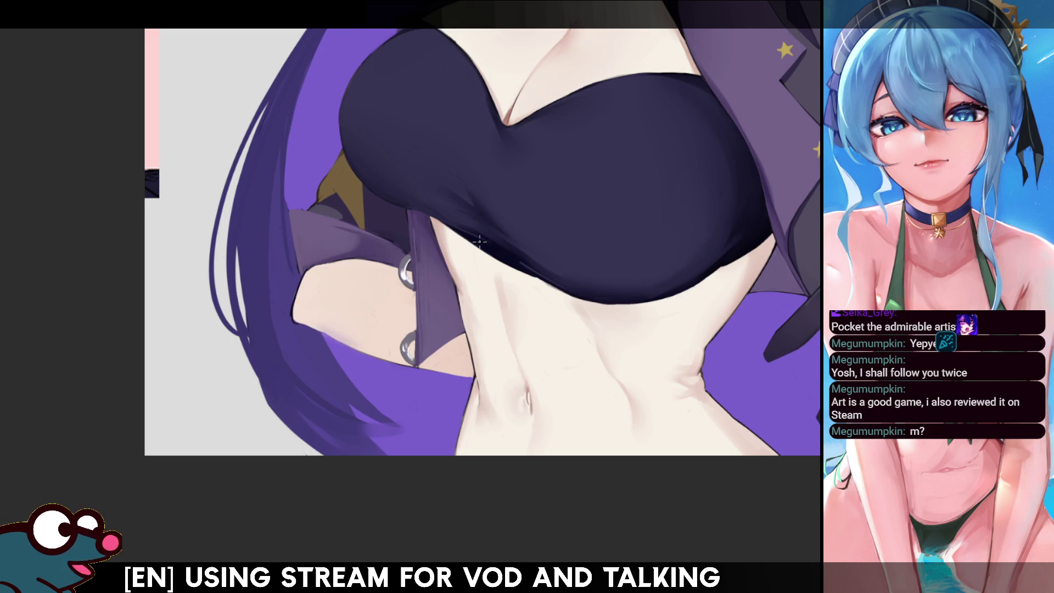
{"action": "key", "text": "h"}
{"action": "key", "text": "h"}
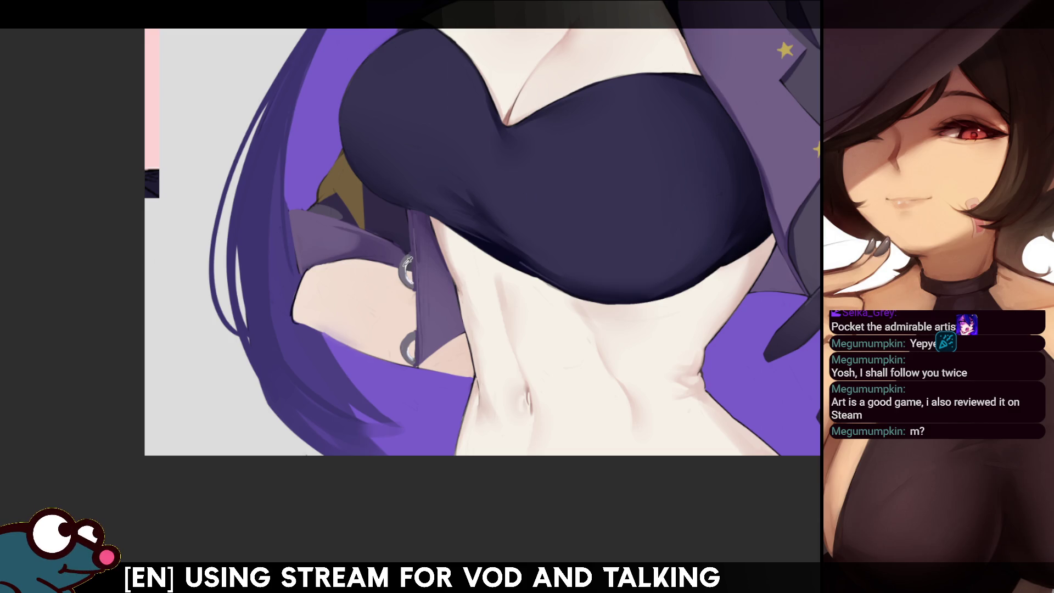
{"action": "left_click_drag", "start_coordinate": [405, 267], "coordinate": [406, 275]}
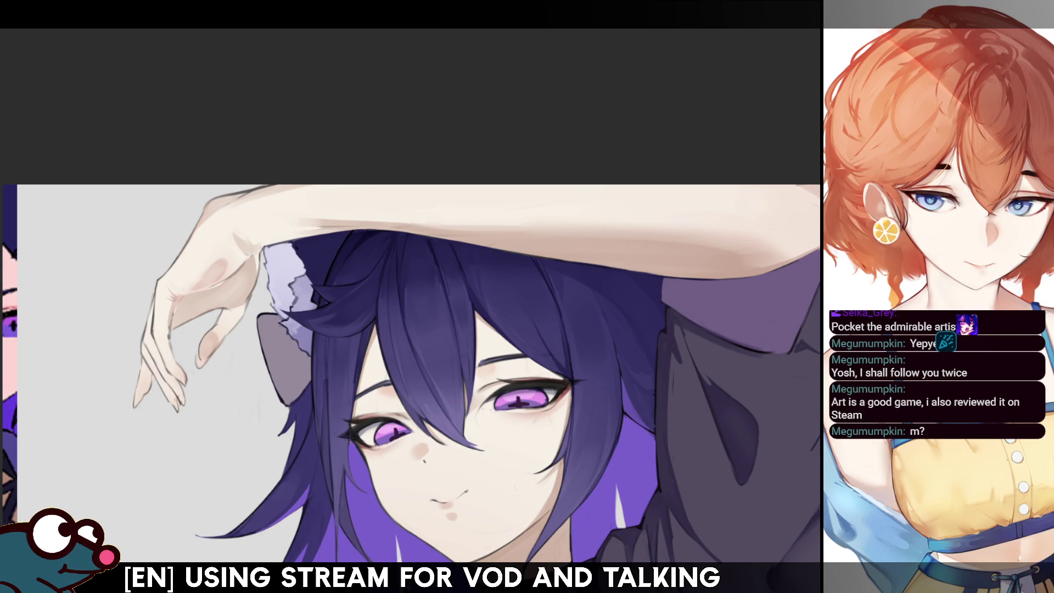
{"action": "left_click_drag", "start_coordinate": [148, 219], "coordinate": [132, 96]}
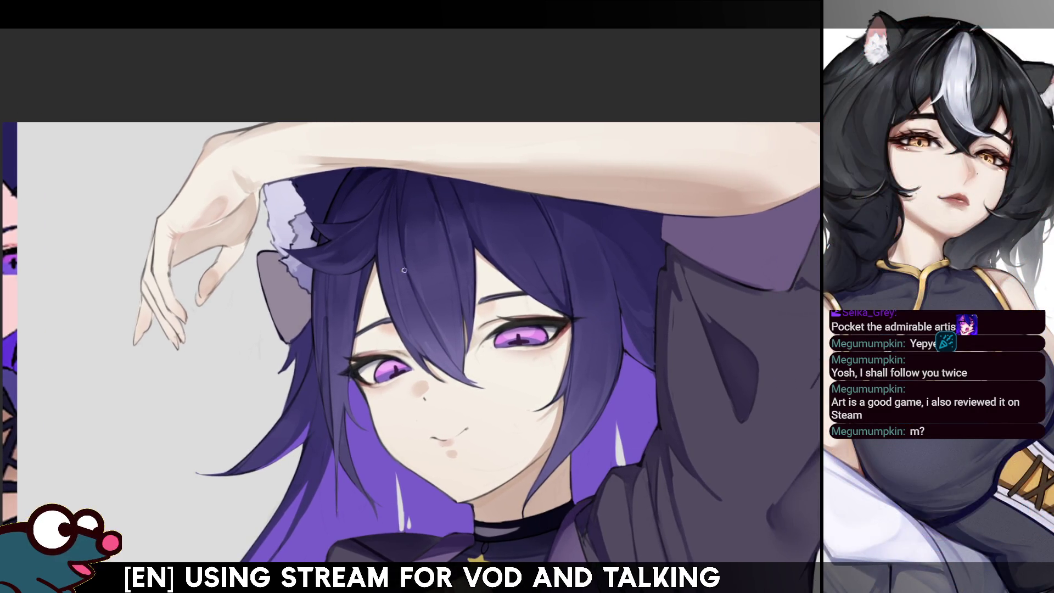
{"action": "left_click_drag", "start_coordinate": [376, 235], "coordinate": [430, 372]}
{"action": "key", "text": "ctrl+z"}
{"action": "key", "text": "ctrl+z"}
{"action": "left_click_drag", "start_coordinate": [376, 236], "coordinate": [430, 371]}
{"action": "key", "text": "ctrl+z"}
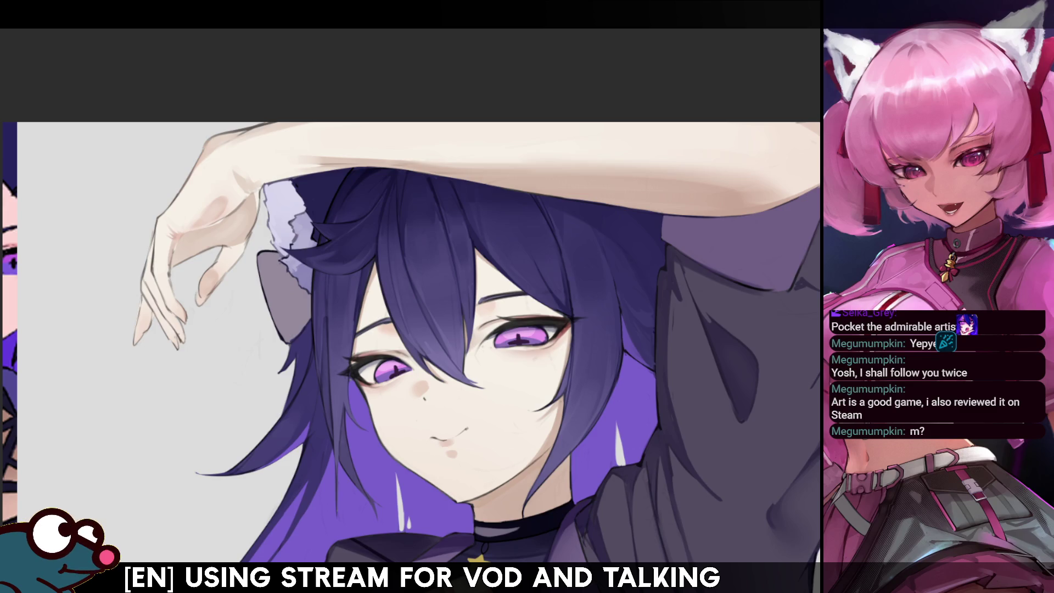
{"action": "scroll", "coordinate": [287, 239], "scroll_direction": "down", "scroll_amount": 5}
{"action": "scroll", "coordinate": [287, 239], "scroll_direction": "up", "scroll_amount": 5}
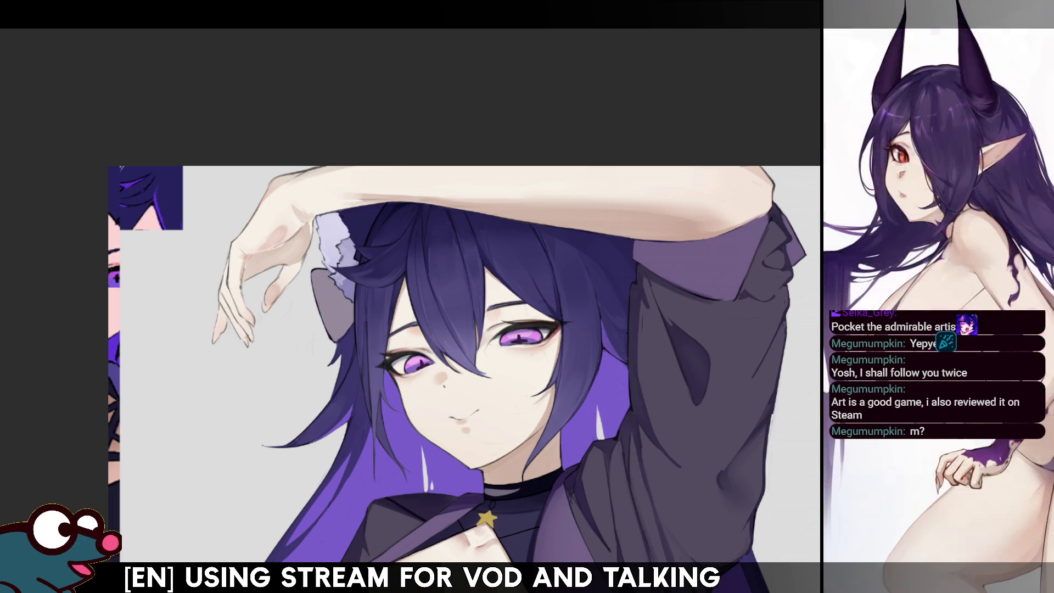
{"action": "key", "text": "ctrl+t"}
Step: Move the pasted hair-reference crop down and right within the top-left corner and confirm it
{"action": "left_click_drag", "start_coordinate": [172, 197], "coordinate": [198, 208]}
{"action": "scroll", "coordinate": [206, 231], "scroll_direction": "up", "scroll_amount": 3}
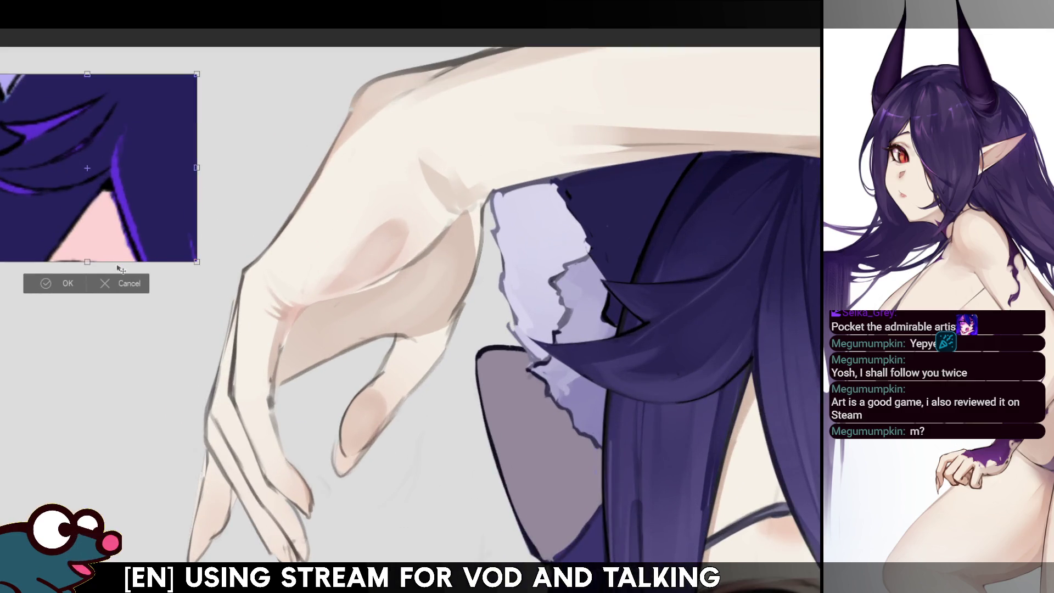
{"action": "left_click", "coordinate": [61, 283]}
{"action": "scroll", "coordinate": [211, 248], "scroll_direction": "down", "scroll_amount": 1}
{"action": "scroll", "coordinate": [211, 248], "scroll_direction": "down", "scroll_amount": 3}
{"action": "scroll", "coordinate": [438, 362], "scroll_direction": "up", "scroll_amount": 2}
{"action": "scroll", "coordinate": [438, 361], "scroll_direction": "down", "scroll_amount": 1}
{"action": "scroll", "coordinate": [438, 361], "scroll_direction": "up", "scroll_amount": 1}
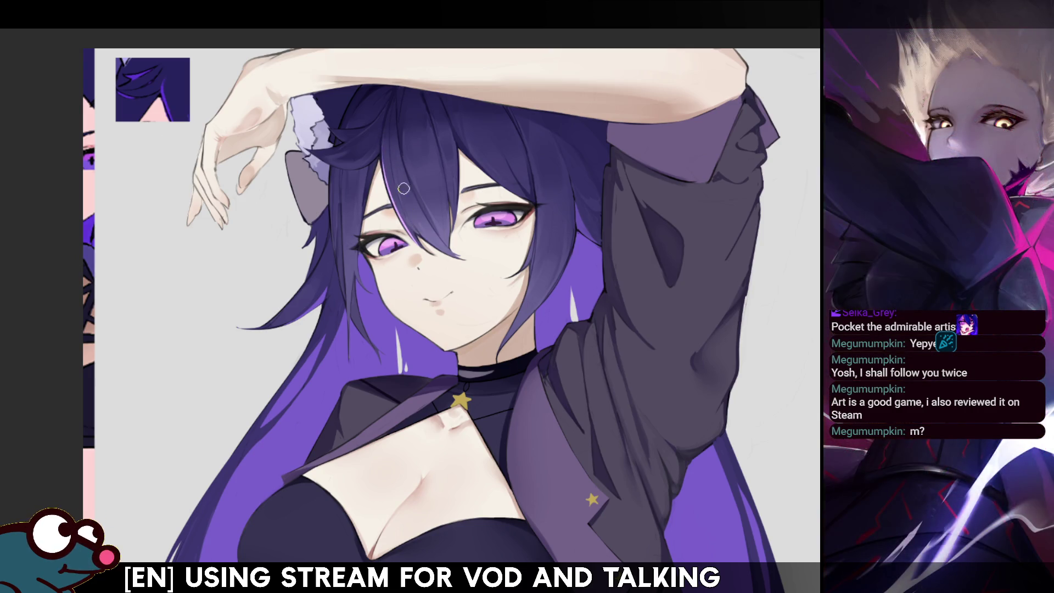
{"action": "key", "text": "h"}
{"action": "key", "text": "h"}
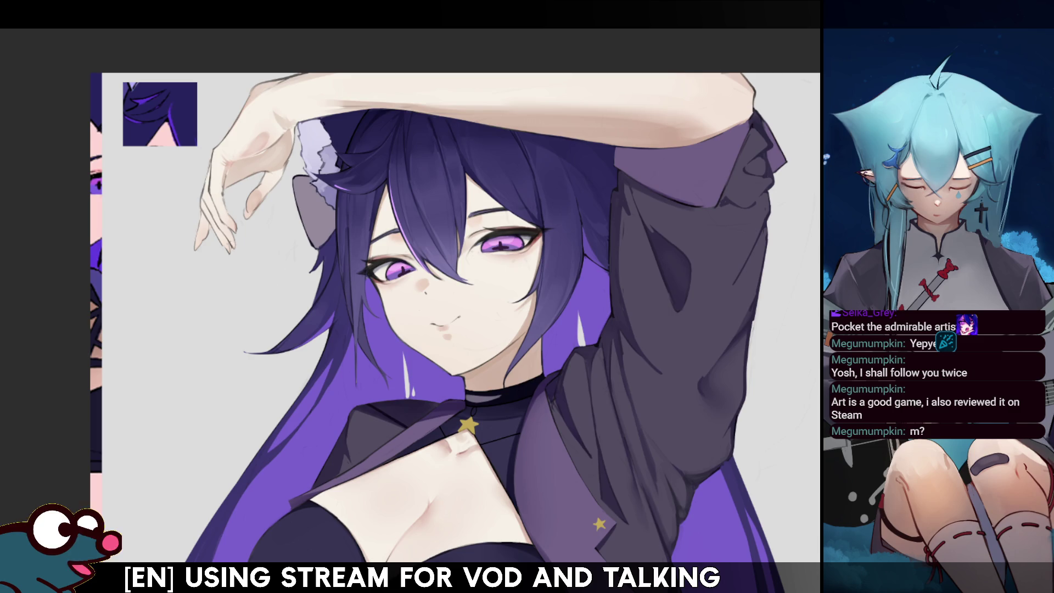
{"action": "left_click_drag", "start_coordinate": [330, 274], "coordinate": [263, 310]}
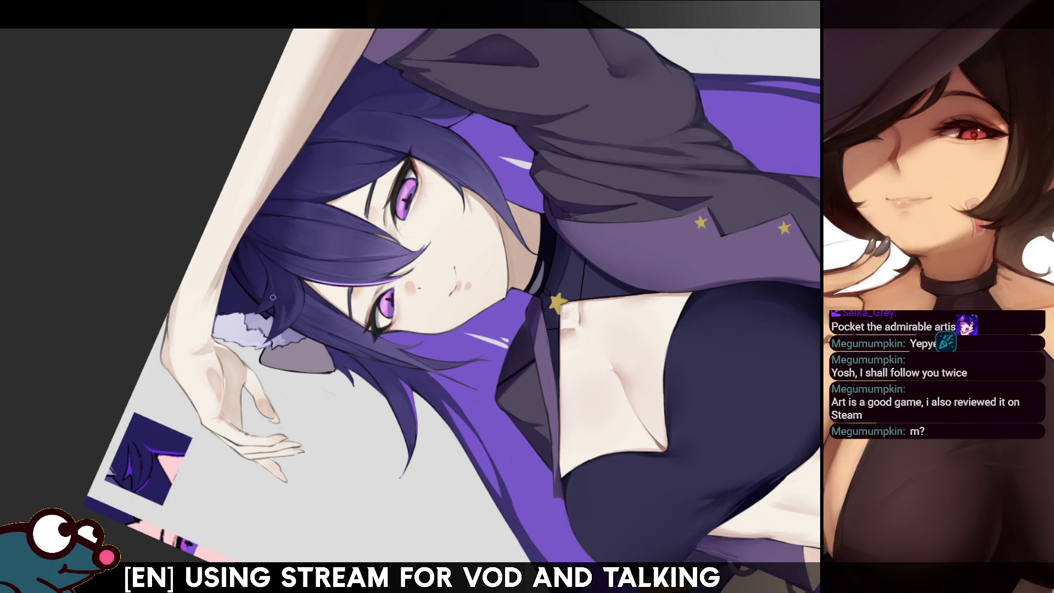
Step: Zoom in on the face and paint a thin light highlight strand in the dark hair
{"action": "key", "text": "ctrl+plus"}
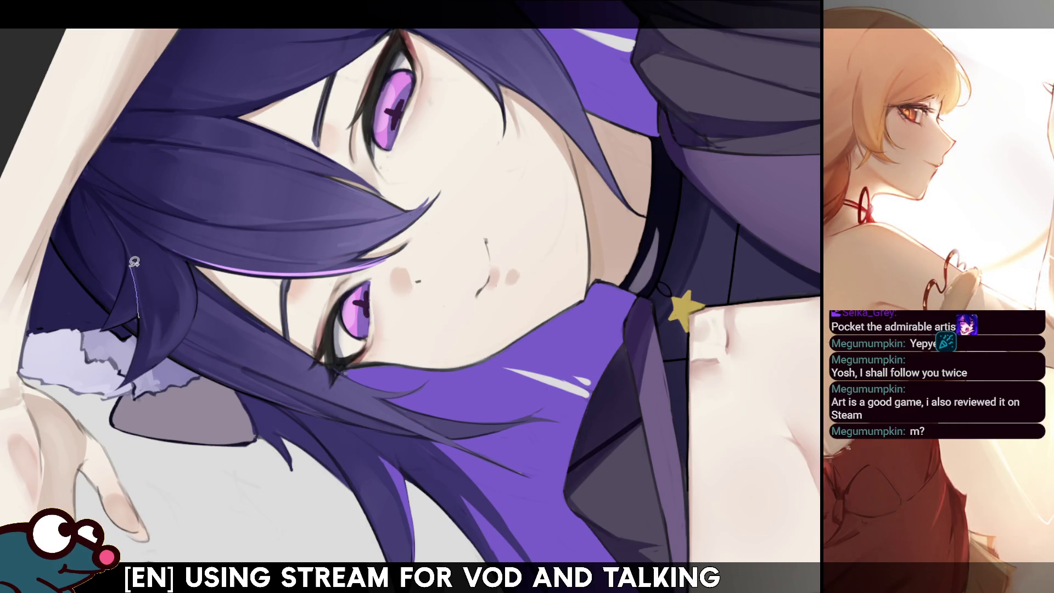
{"action": "mouse_move", "coordinate": [127, 250]}
{"action": "left_mouse_down"}
{"action": "mouse_move", "coordinate": [138, 310]}
{"action": "mouse_move", "coordinate": [107, 329]}
{"action": "mouse_move", "coordinate": [126, 250]}
{"action": "left_mouse_up"}
{"action": "key", "text": "ctrl+d"}
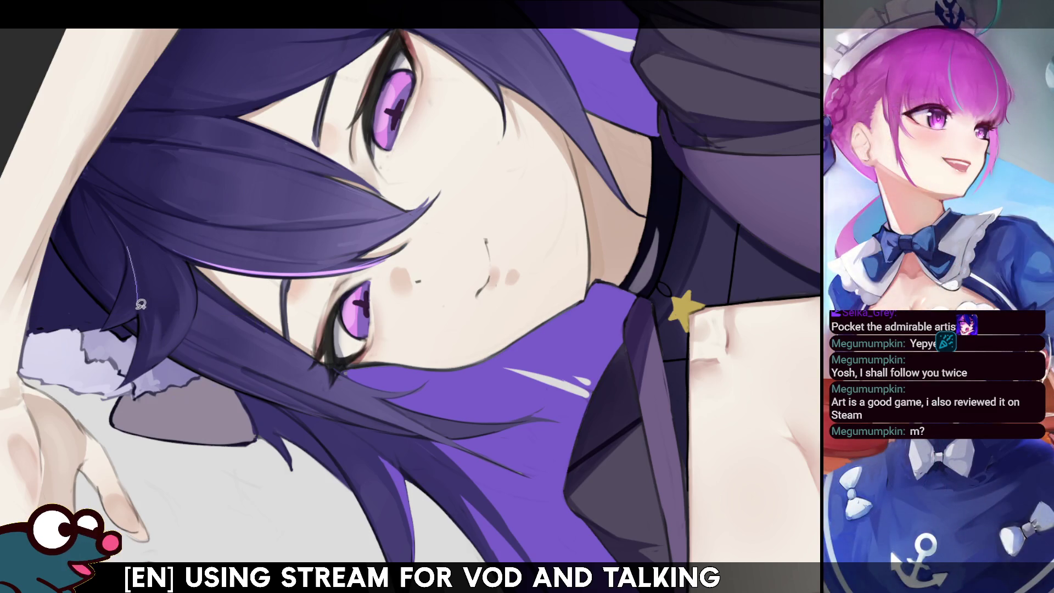
Step: Lasso a triangular part of the hair strand, then deselect and check it mirrored
{"action": "left_click", "coordinate": [131, 244]}
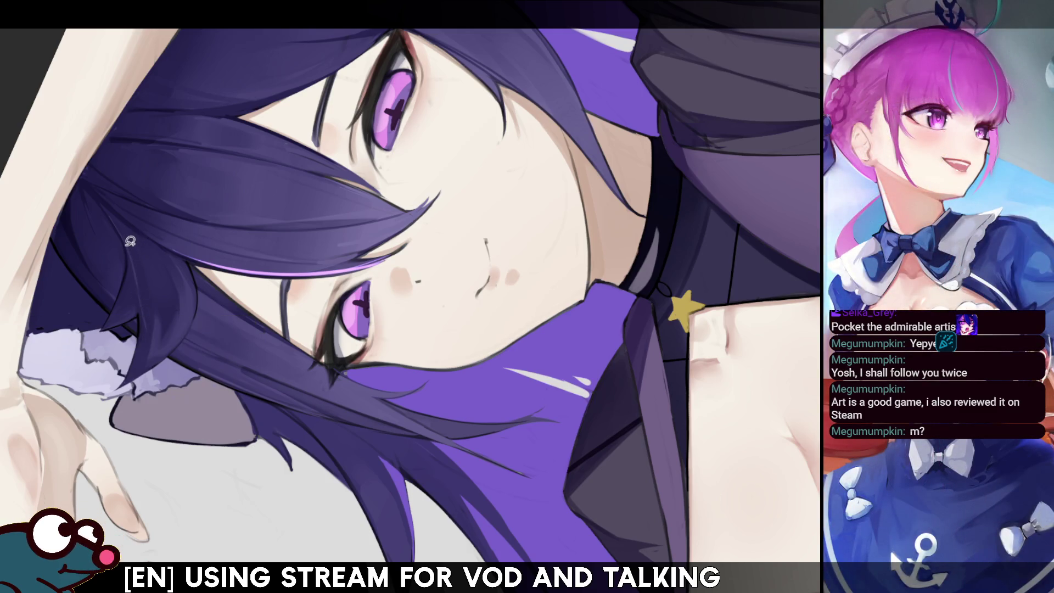
{"action": "left_click_drag", "start_coordinate": [112, 333], "coordinate": [132, 253]}
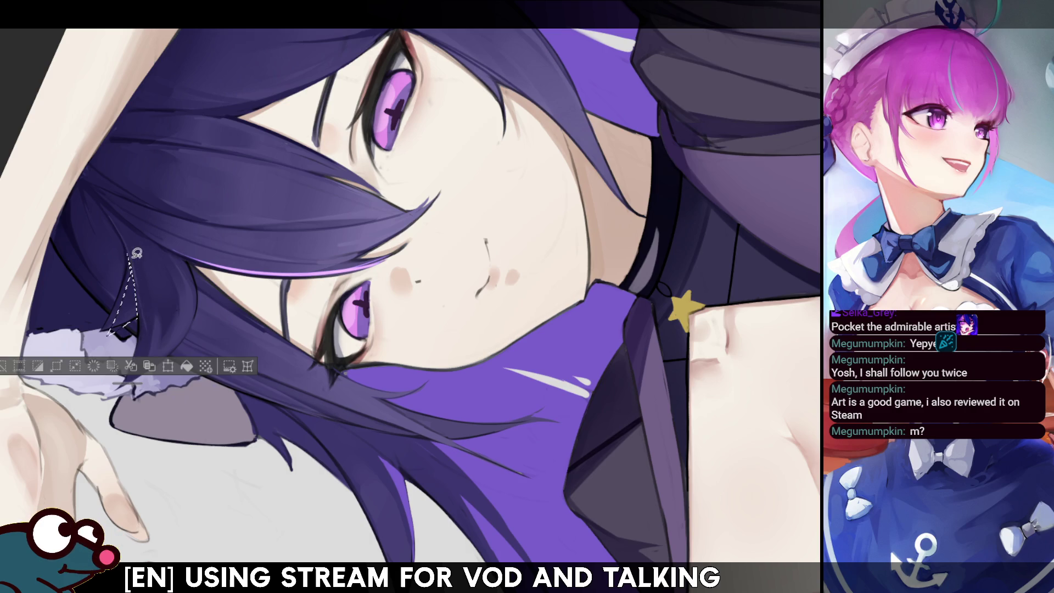
{"action": "left_click_drag", "start_coordinate": [149, 324], "coordinate": [138, 319]}
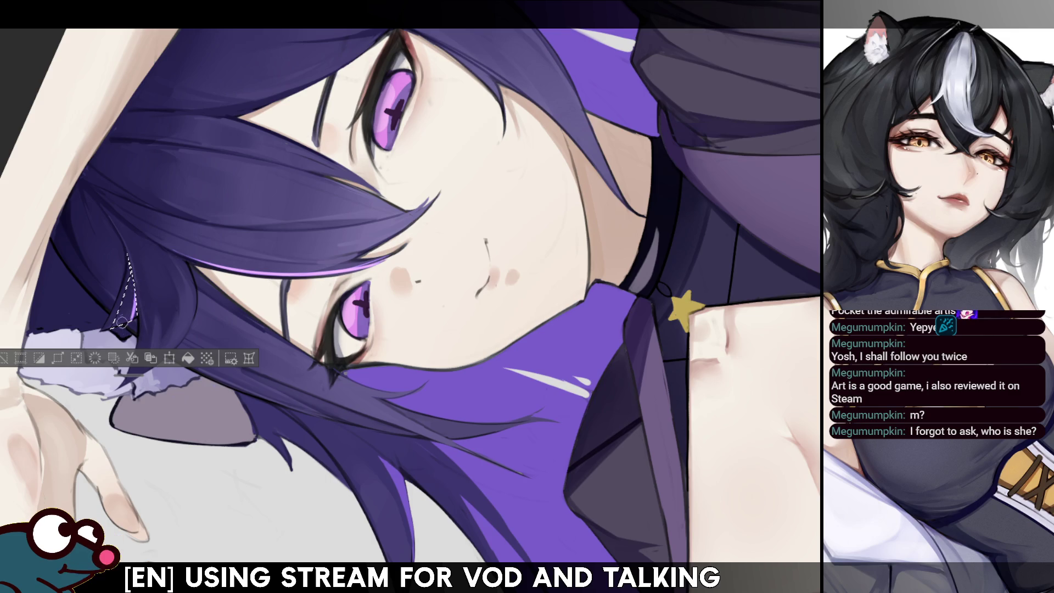
{"action": "key", "text": "ctrl+d"}
{"action": "key", "text": "h"}
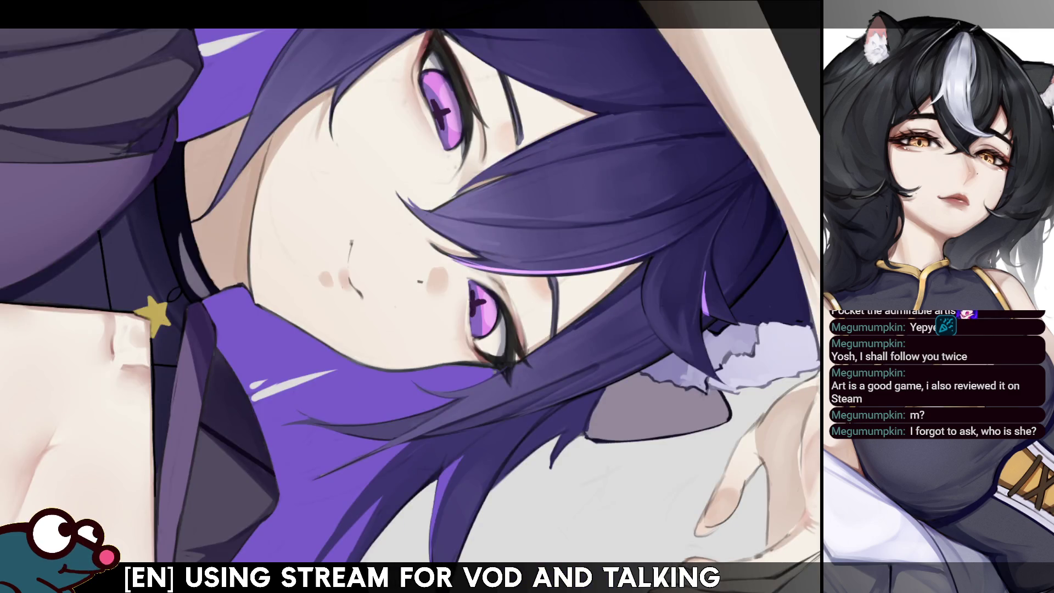
{"action": "key", "text": "h"}
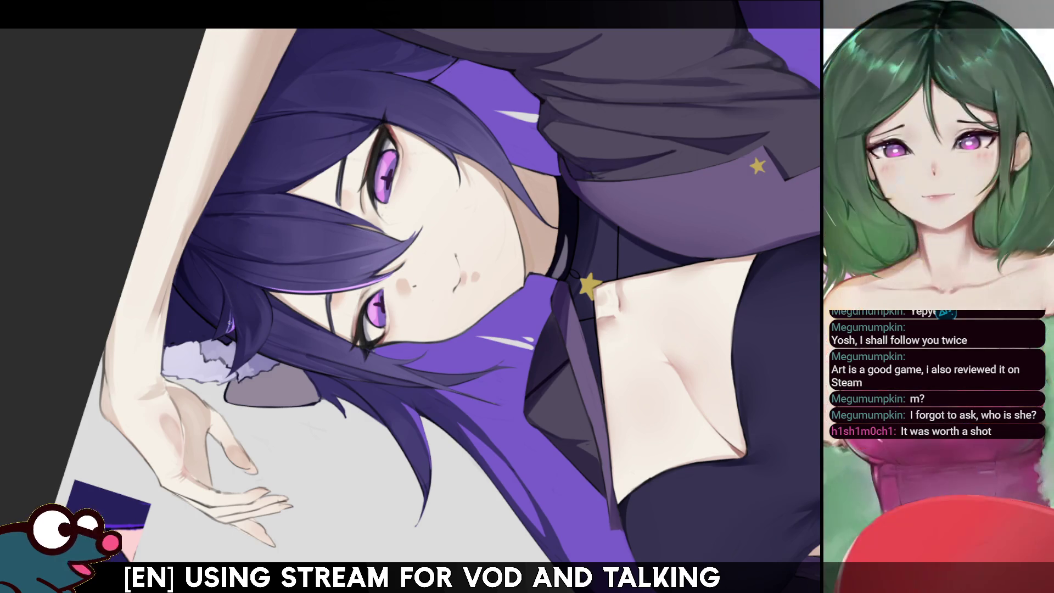
Step: Mirror the view briefly to check the drawing, then flip it back
{"action": "key", "text": "h"}
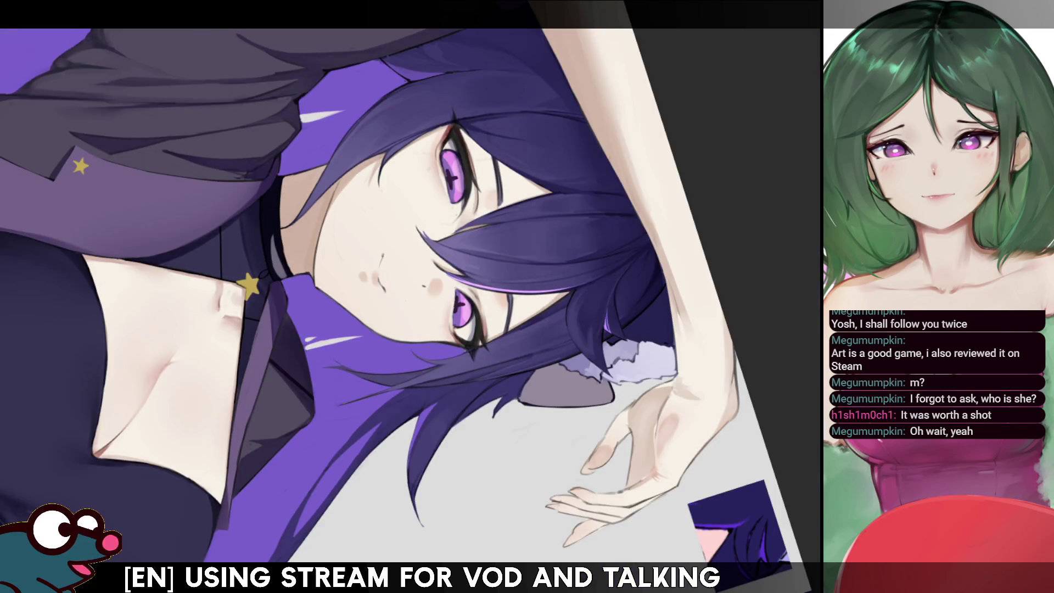
{"action": "key", "text": "h"}
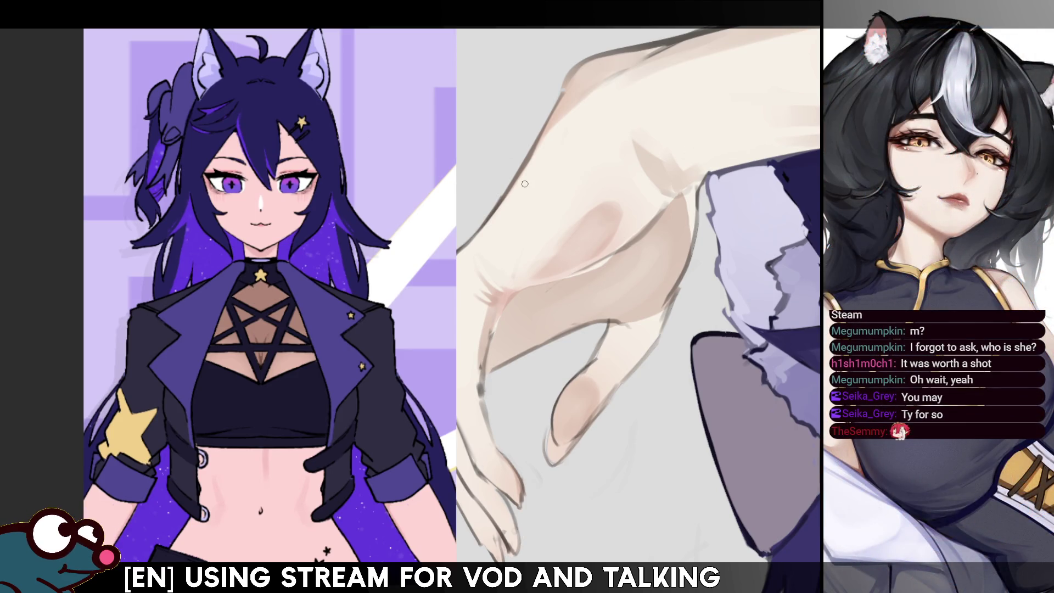
Step: Center the face and chest in view, then scale up the top-left character design reference
{"action": "scroll", "coordinate": [524, 183], "scroll_direction": "down", "scroll_amount": 5}
{"action": "left_click_drag", "start_coordinate": [549, 329], "coordinate": [271, 165]}
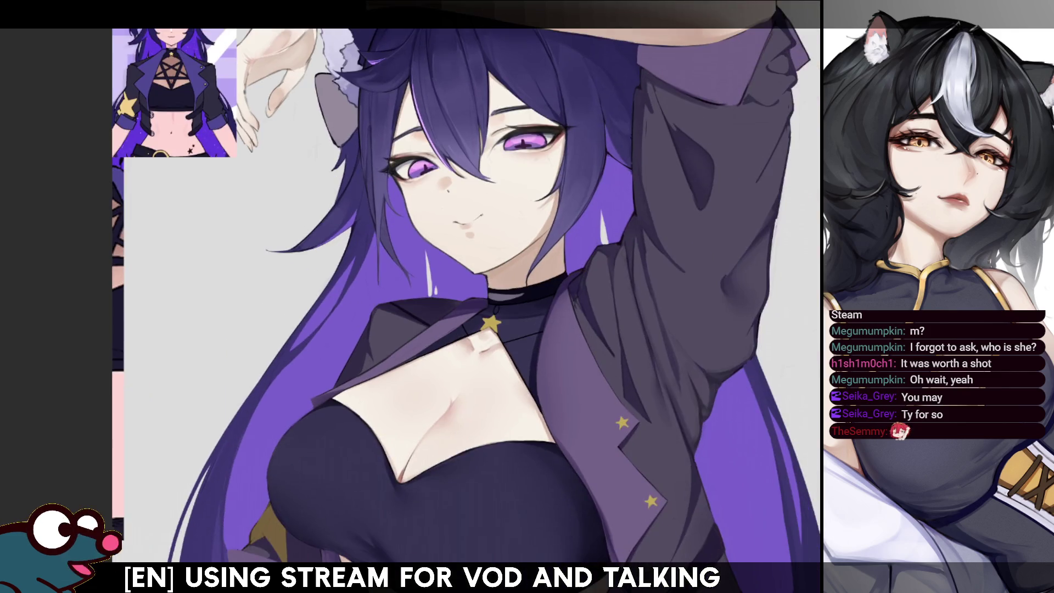
{"action": "key", "text": "ctrl+t"}
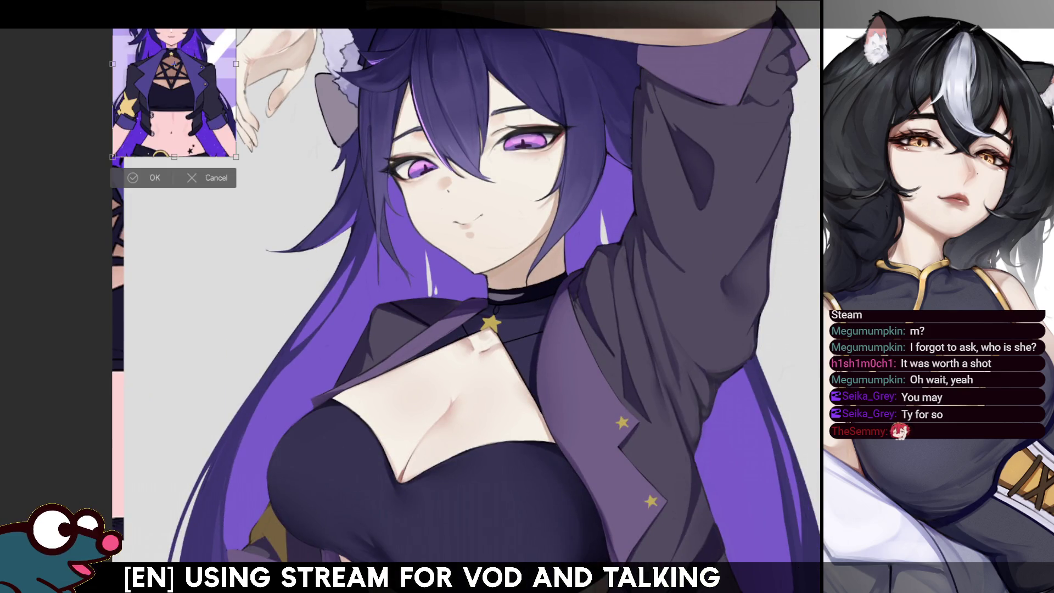
{"action": "left_click_drag", "start_coordinate": [237, 158], "coordinate": [337, 447]}
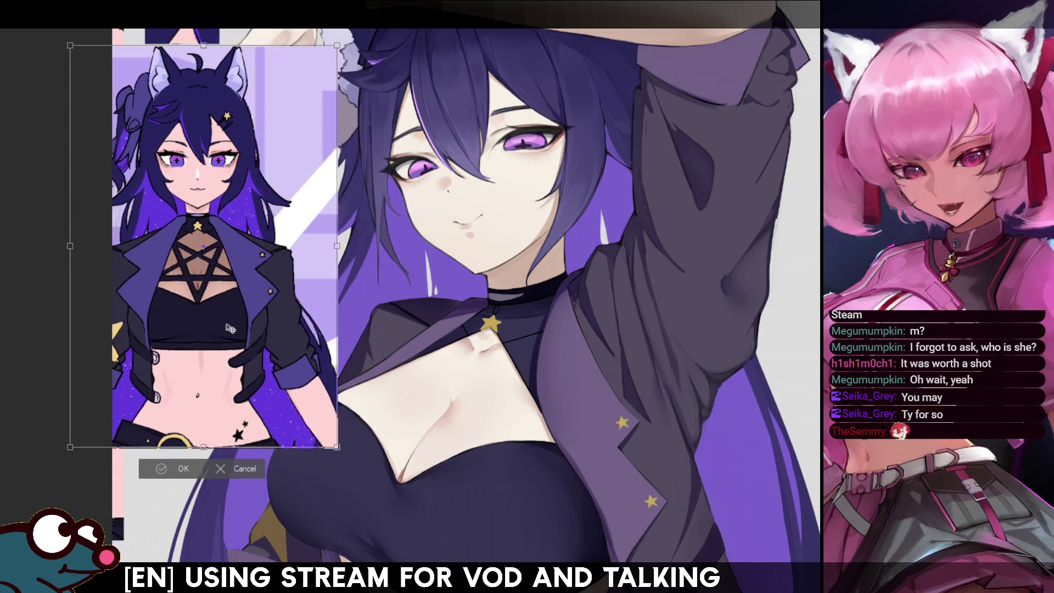
{"action": "left_click", "coordinate": [183, 468]}
{"action": "scroll", "coordinate": [230, 307], "scroll_direction": "down", "scroll_amount": 3}
{"action": "scroll", "coordinate": [168, 277], "scroll_direction": "up", "scroll_amount": 3}
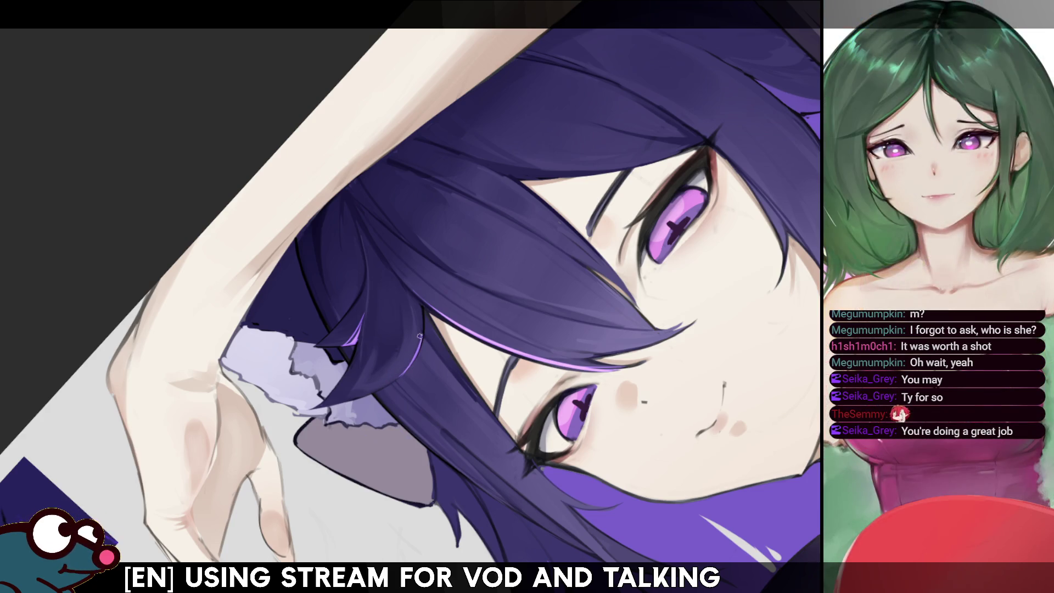
Step: Paint a light purple highlight along the hair strand edge, comparing with undo/redo, then check mirrored
{"action": "left_click_drag", "start_coordinate": [422, 333], "coordinate": [400, 373]}
{"action": "key", "text": "ctrl+z"}
{"action": "left_click_drag", "start_coordinate": [421, 336], "coordinate": [402, 373]}
{"action": "key", "text": "ctrl+z"}
{"action": "key", "text": "ctrl+y"}
{"action": "key", "text": "ctrl+z"}
{"action": "key", "text": "ctrl+y"}
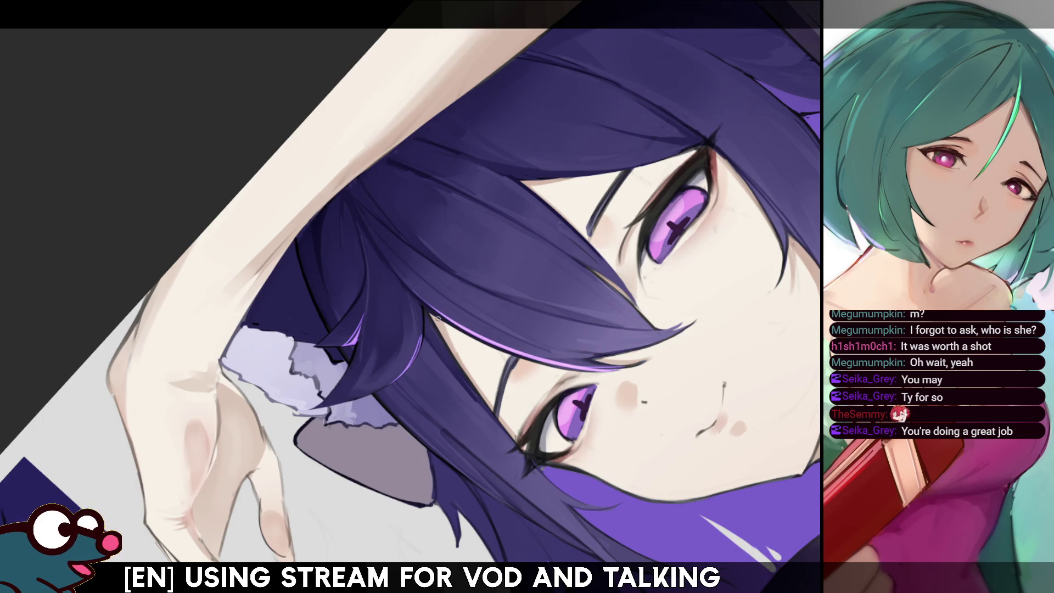
{"action": "key", "text": "m"}
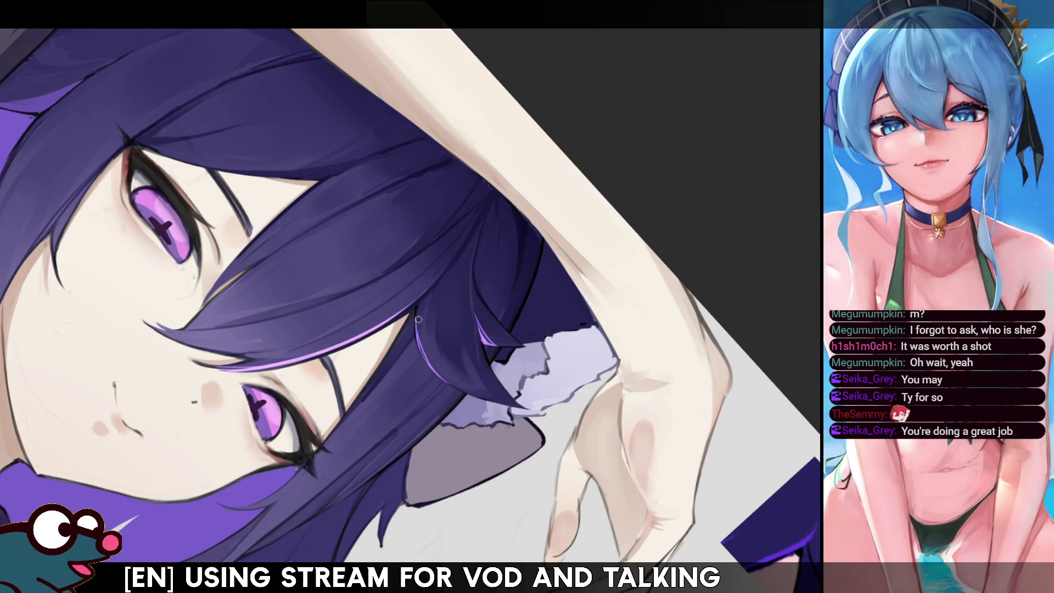
{"action": "key", "text": "h"}
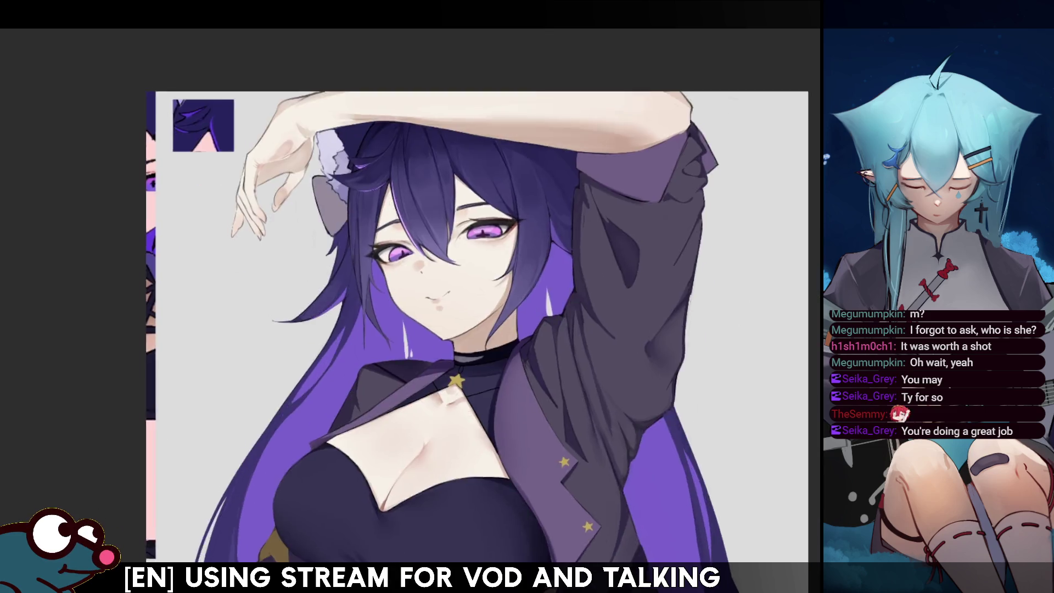
Step: Paint a light highlight in two strokes on the hair strand by the eye, then review mirrored
{"action": "key", "text": "h"}
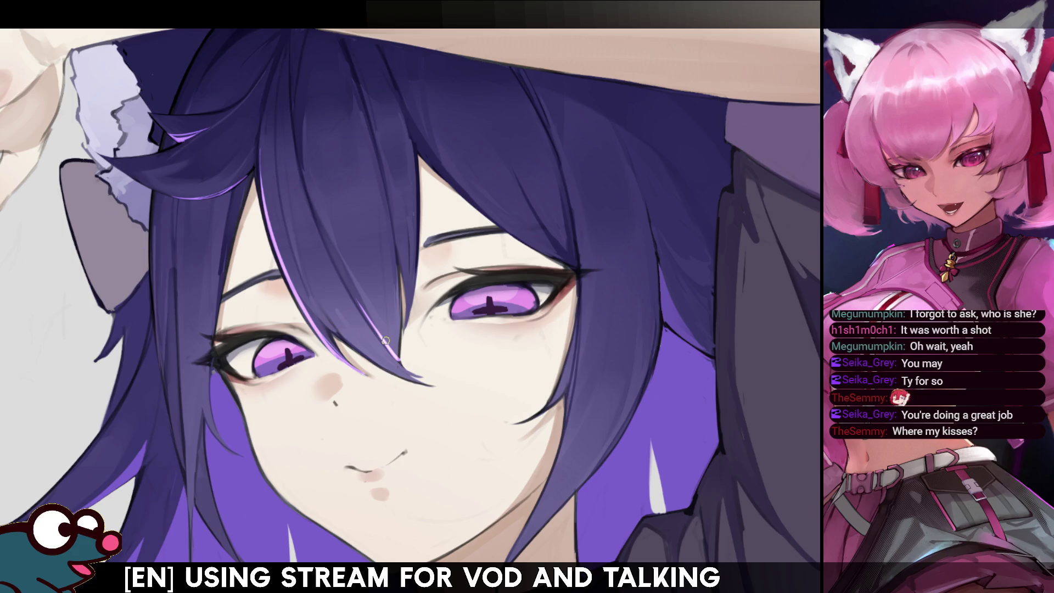
{"action": "left_click_drag", "start_coordinate": [351, 297], "coordinate": [393, 355]}
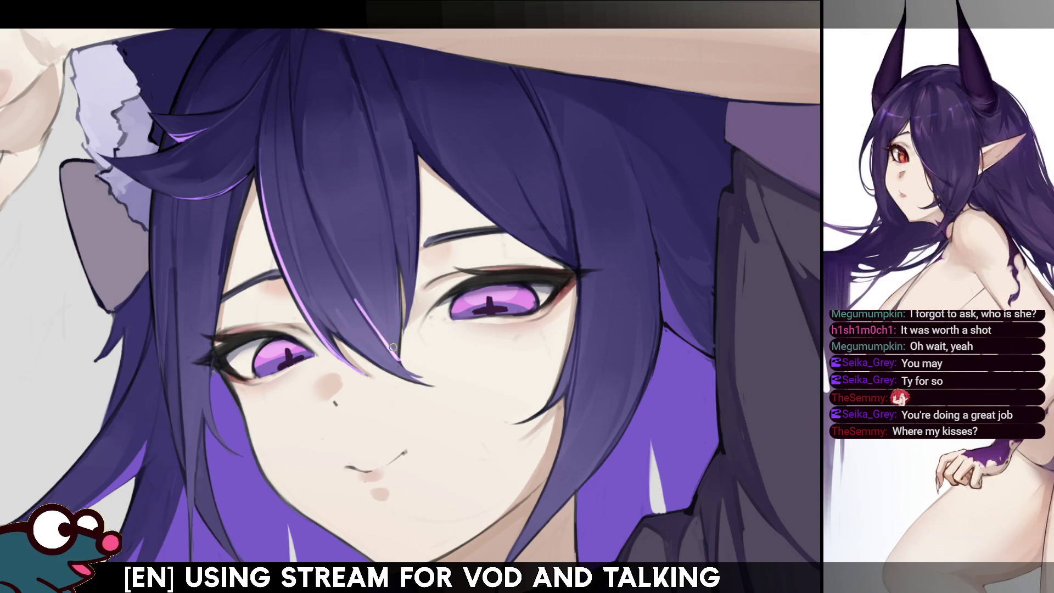
{"action": "left_click_drag", "start_coordinate": [362, 305], "coordinate": [379, 319]}
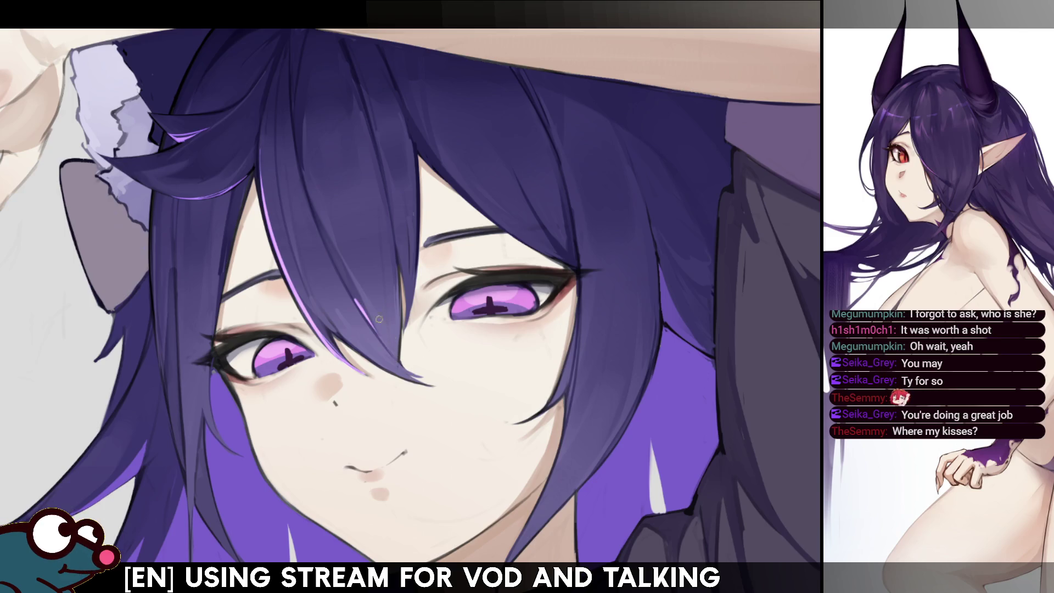
{"action": "key", "text": "ctrl+0"}
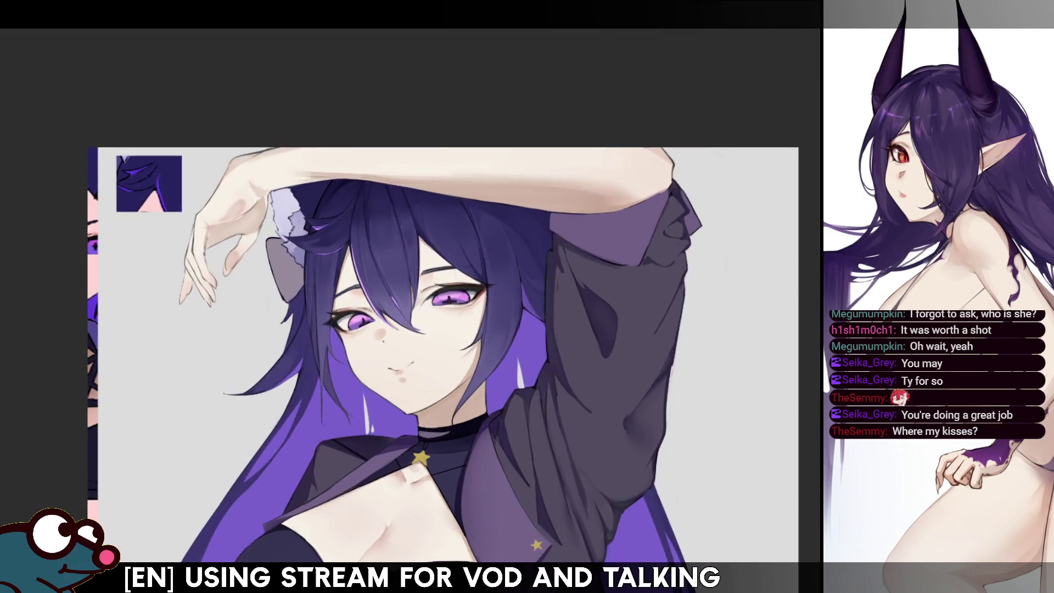
{"action": "scroll", "coordinate": [344, 296], "scroll_direction": "up", "scroll_amount": 3}
{"action": "key", "text": "h"}
{"action": "scroll", "coordinate": [410, 296], "scroll_direction": "down", "scroll_amount": 3}
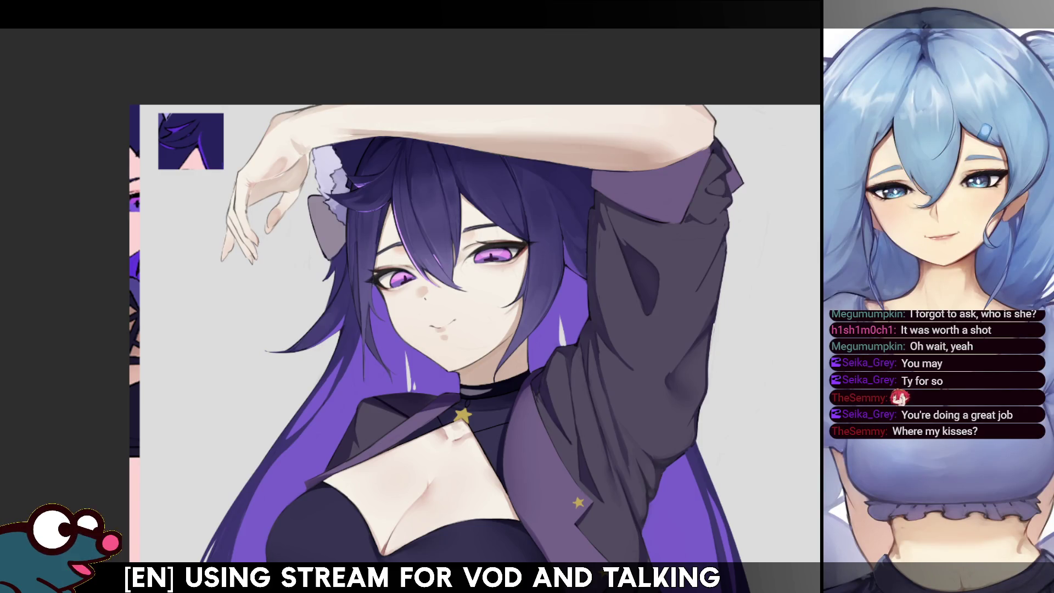
{"action": "scroll", "coordinate": [475, 296], "scroll_direction": "down", "scroll_amount": 2}
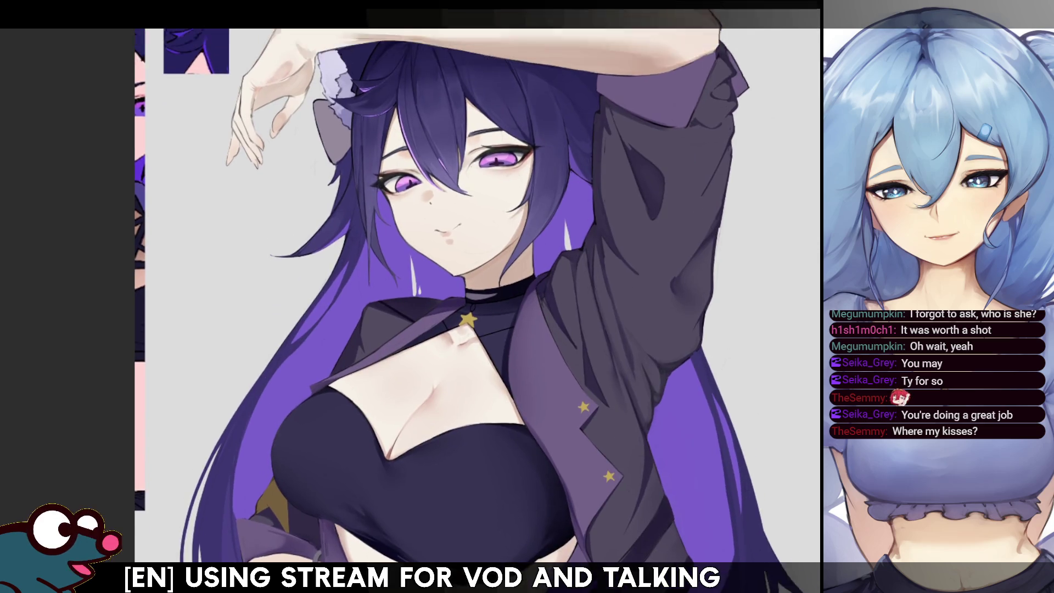
{"action": "scroll", "coordinate": [475, 297], "scroll_direction": "up", "scroll_amount": 2}
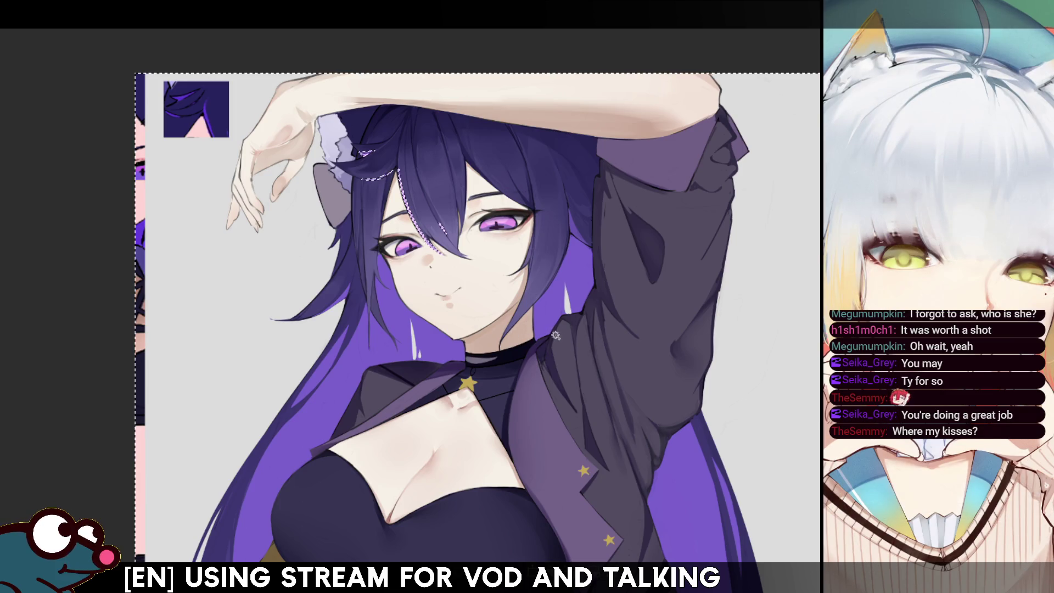
Step: Magic-wand select the bright purple hair areas, adding the lower hair, then deselect
{"action": "left_click", "coordinate": [545, 321]}
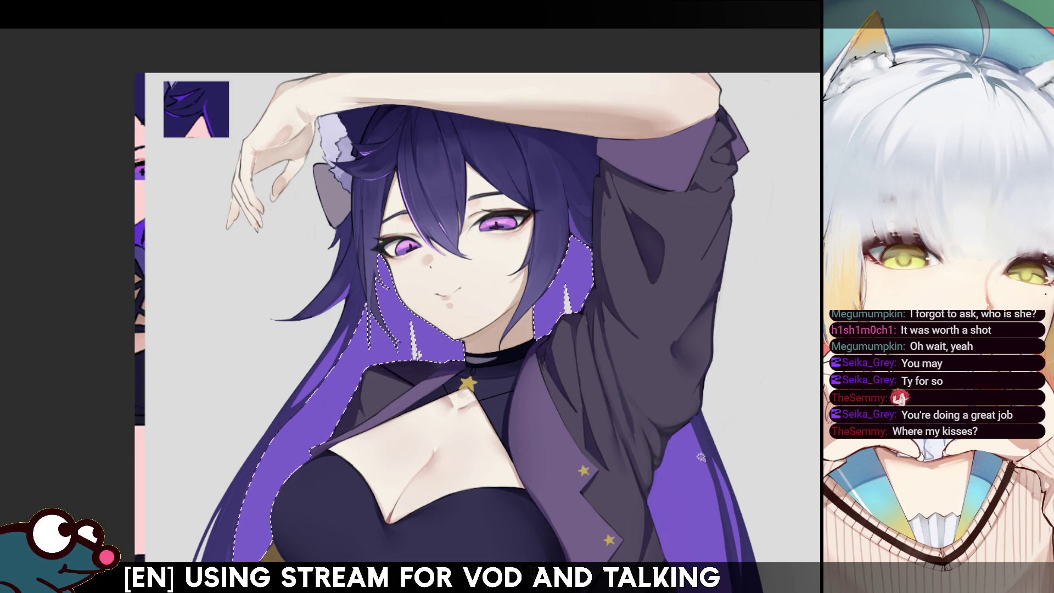
{"action": "left_click_drag", "start_coordinate": [791, 326], "coordinate": [806, 124]}
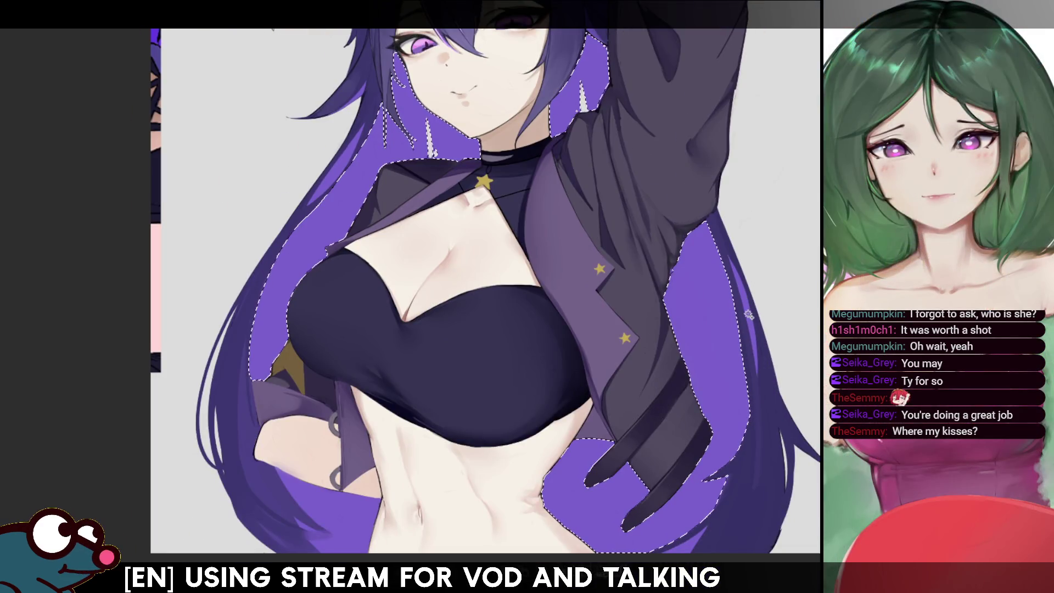
{"action": "left_click", "coordinate": [365, 555]}
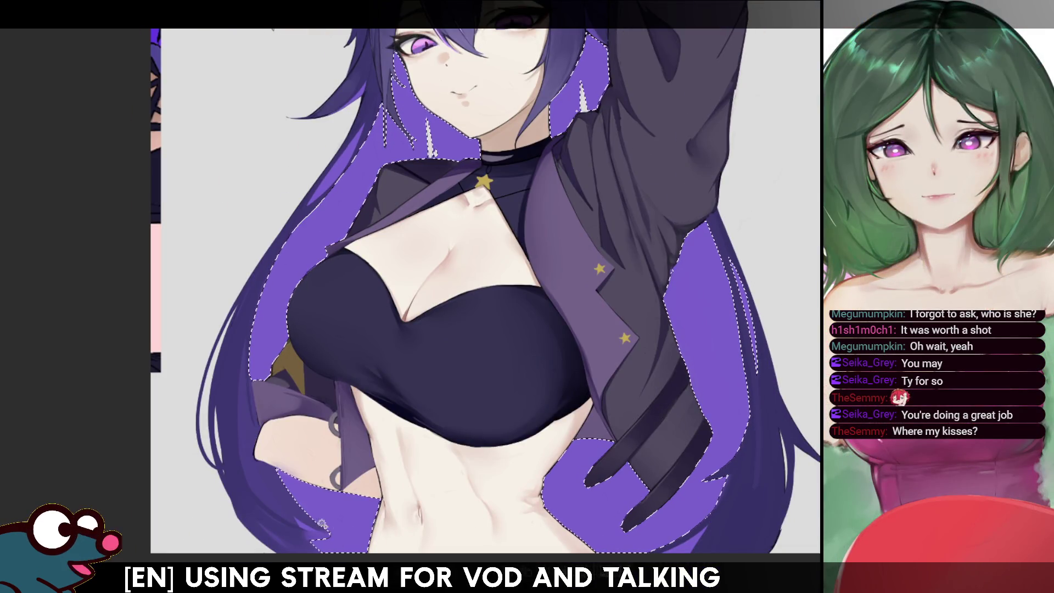
{"action": "scroll", "coordinate": [485, 291], "scroll_direction": "up", "scroll_amount": 2}
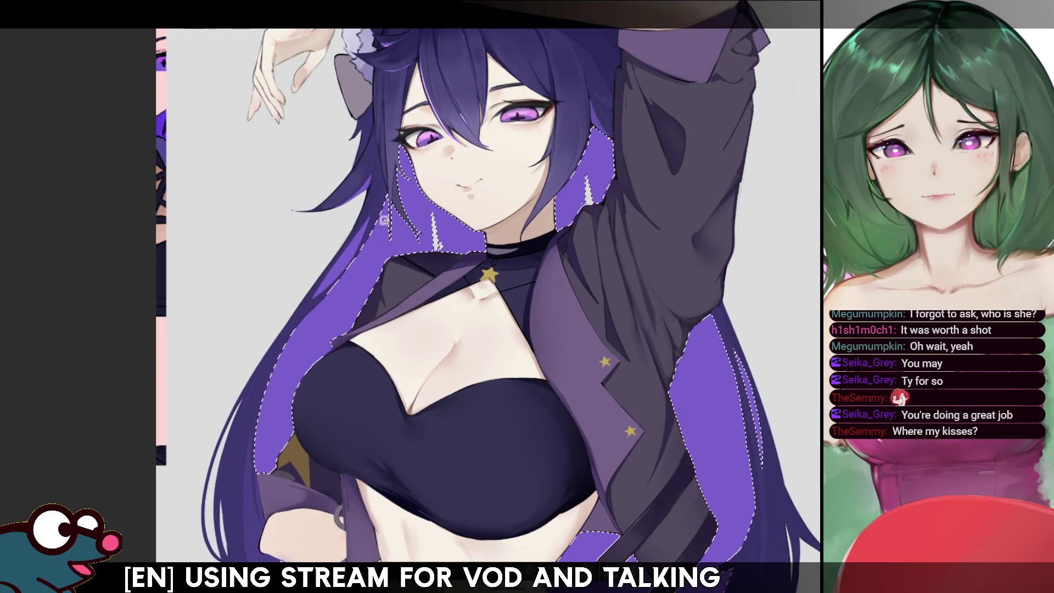
{"action": "scroll", "coordinate": [472, 307], "scroll_direction": "up", "scroll_amount": 2}
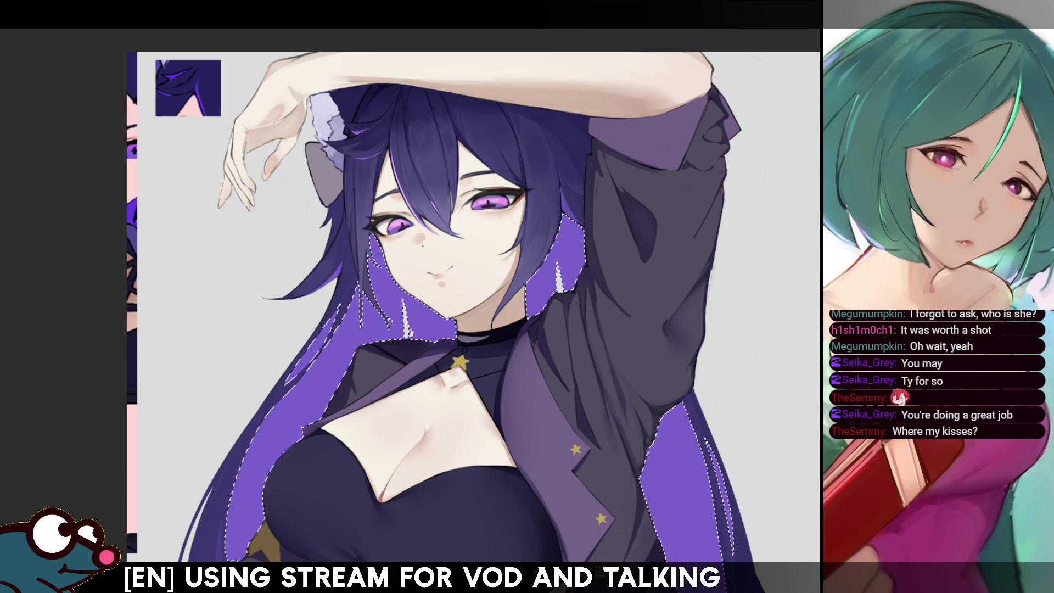
{"action": "key", "text": "ctrl+d"}
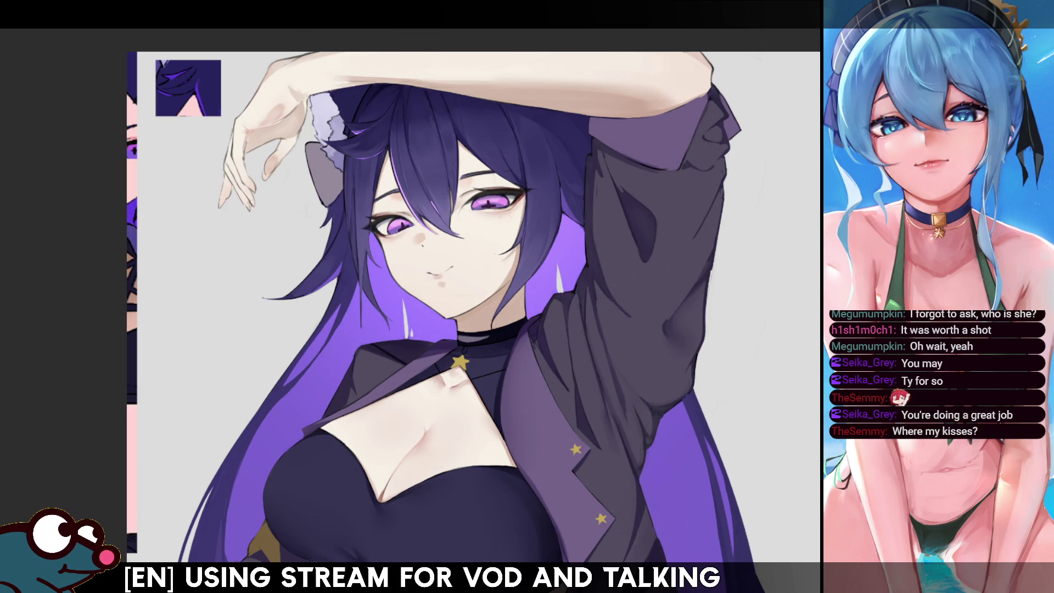
Step: Magic-wand select two purple hair areas, airbrush a light lavender glow into them, then deselect
{"action": "key", "text": "ctrl+0"}
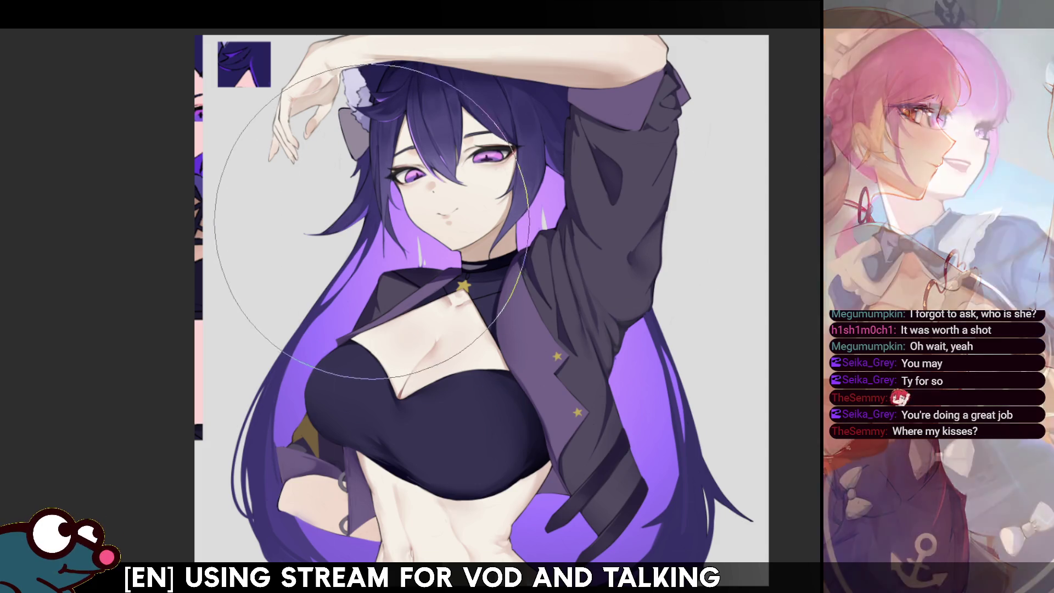
{"action": "left_click", "coordinate": [363, 214]}
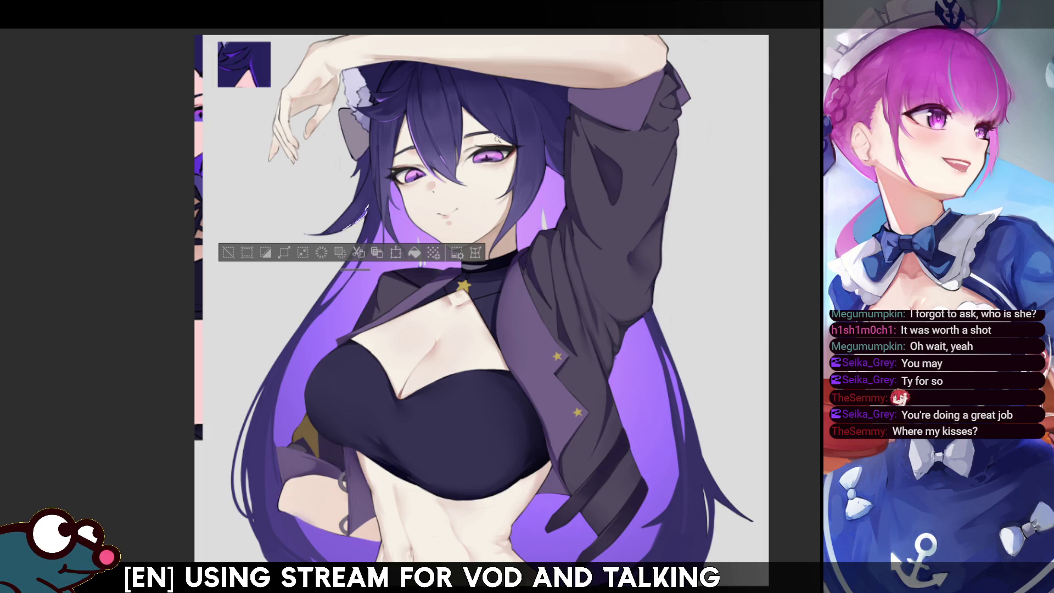
{"action": "left_click", "coordinate": [553, 162], "text": "shift"}
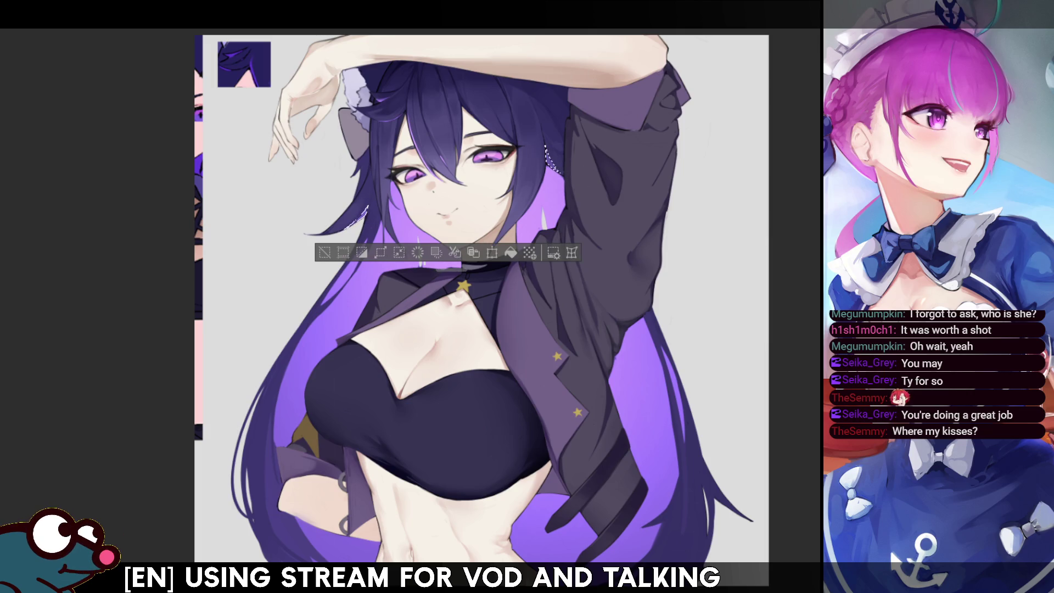
{"action": "key", "text": "ctrl+d"}
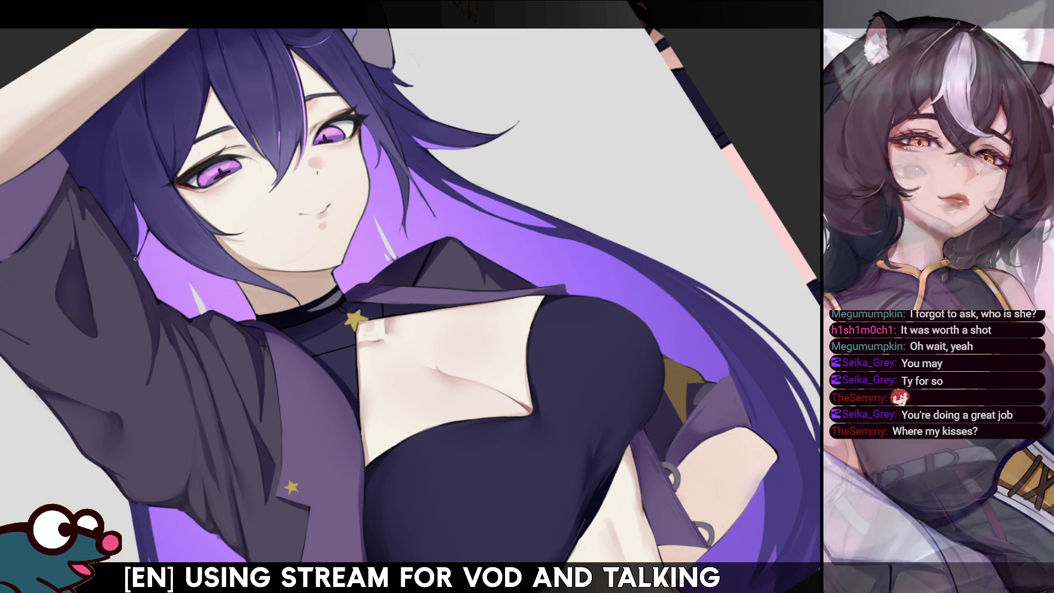
Step: Flip the canvas view back to normal and reduce the brush size one step
{"action": "key", "text": "h"}
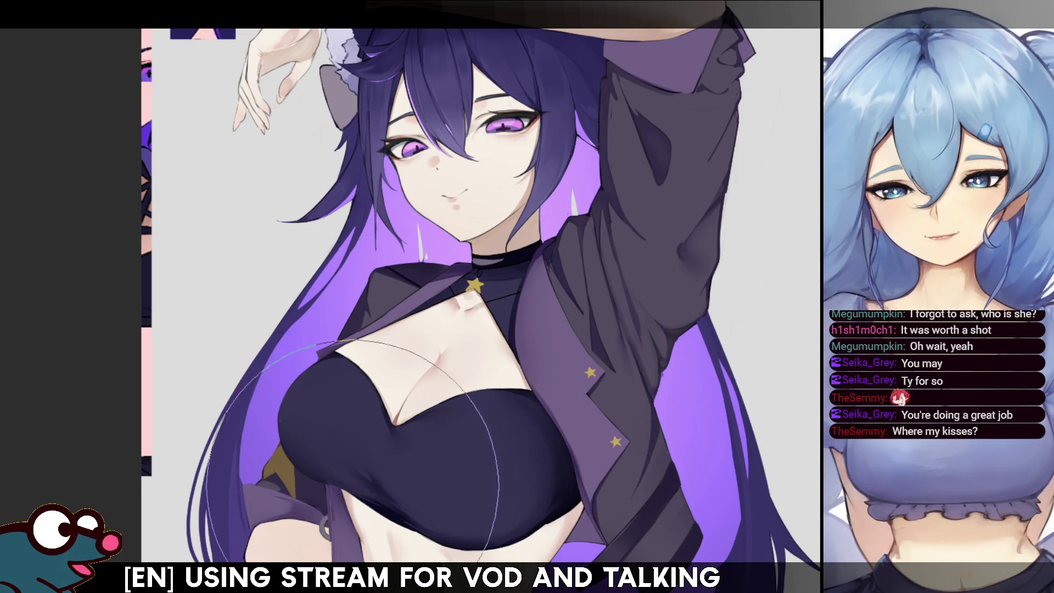
{"action": "key", "text": "bracketleft"}
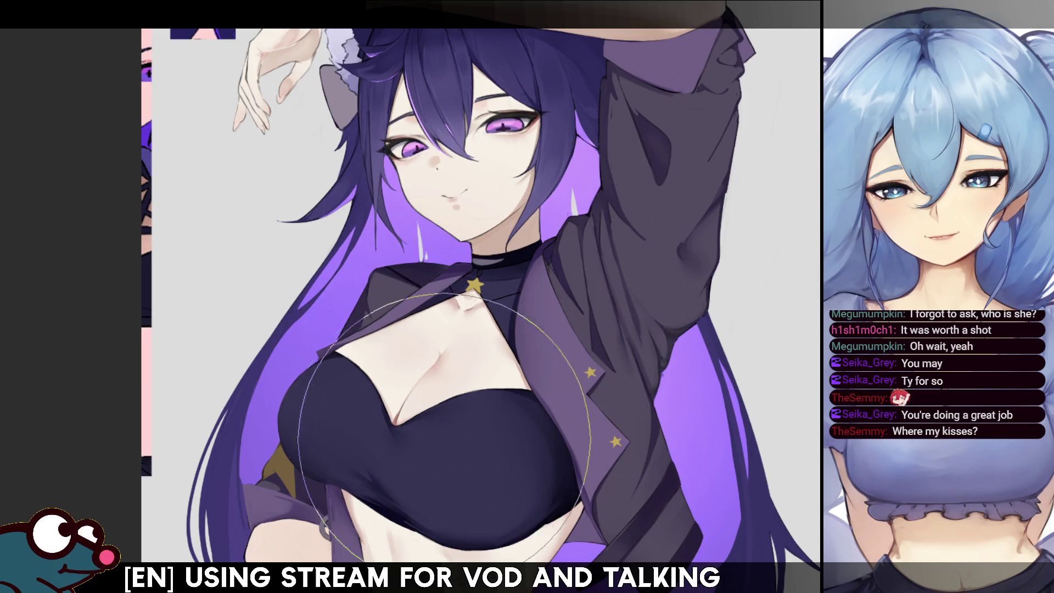